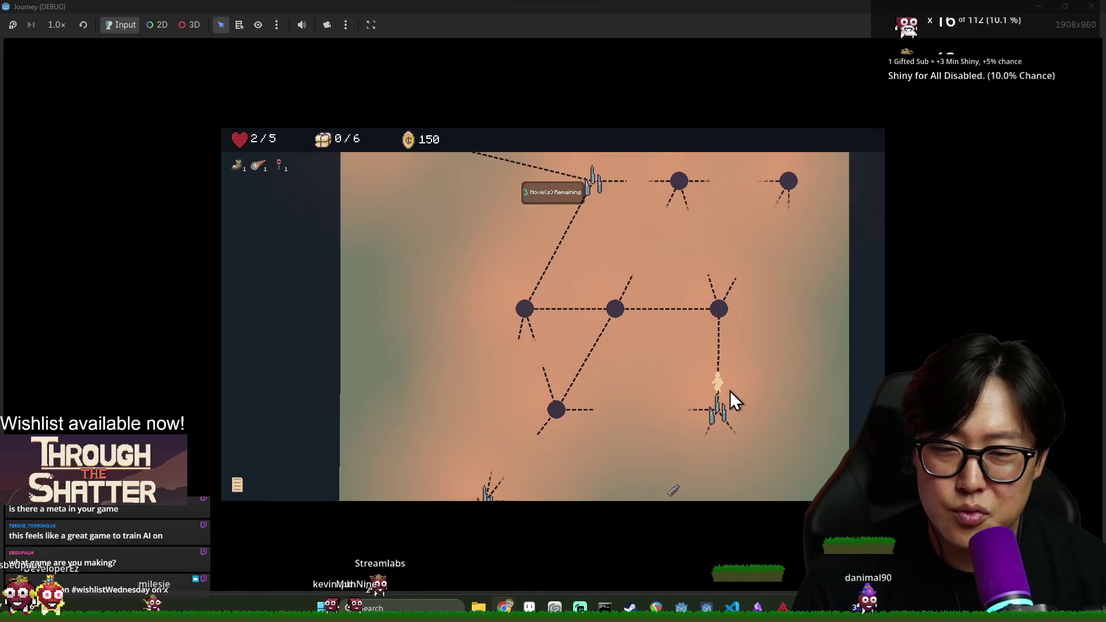
Travel node to node, collapse the event log, and play until the journey ends with 10 of 20 locations.
{"action": "left_click", "coordinate": [677, 399]}
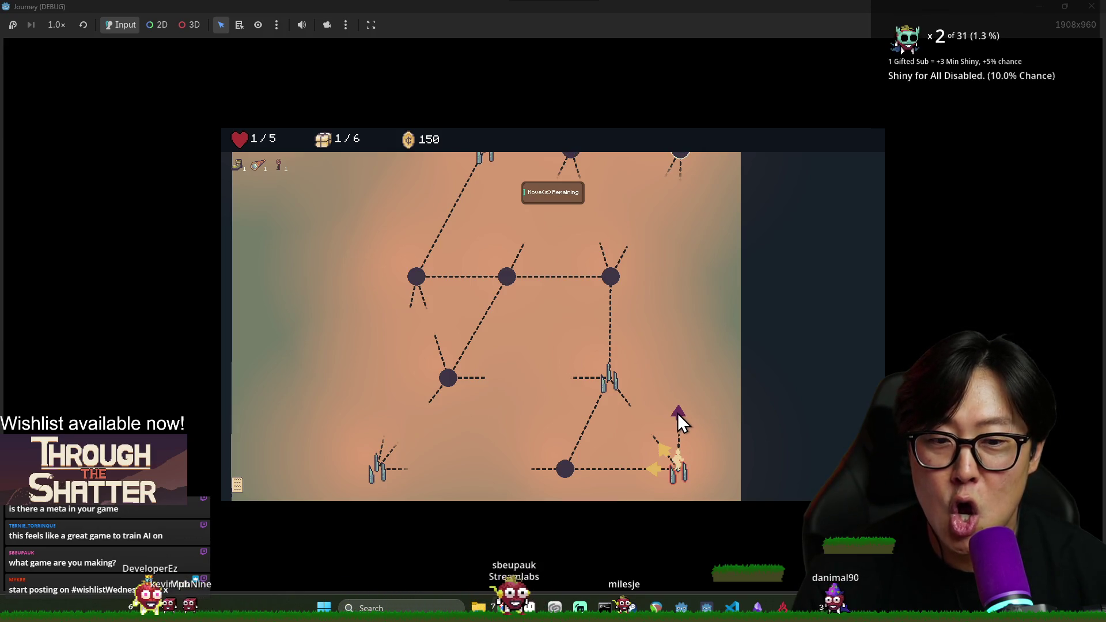
{"action": "left_click", "coordinate": [679, 413]}
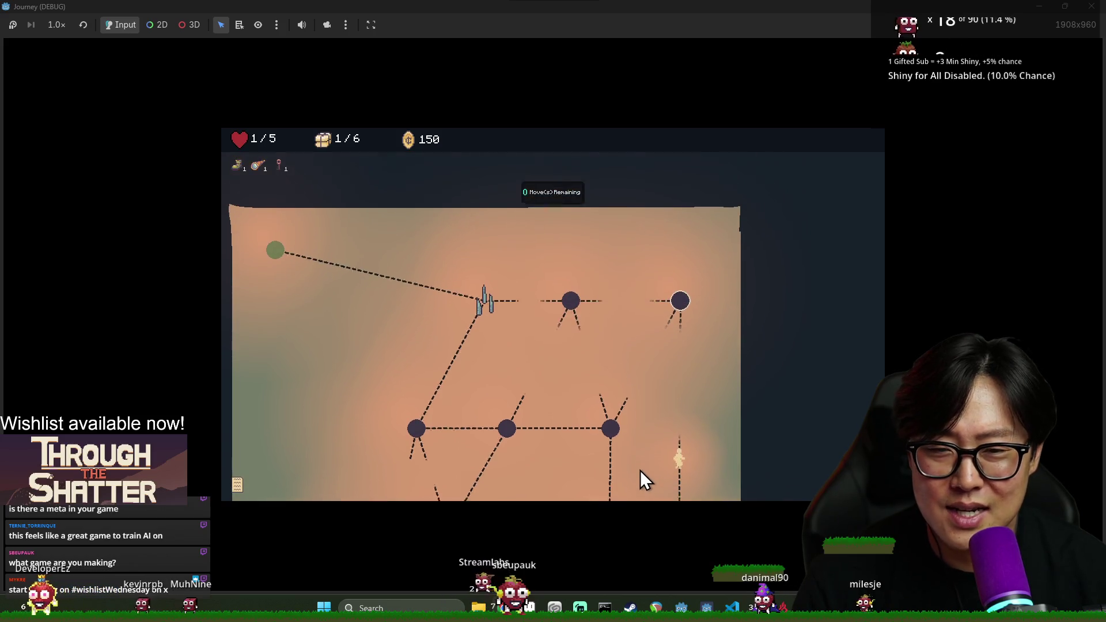
{"action": "left_click", "coordinate": [238, 486]}
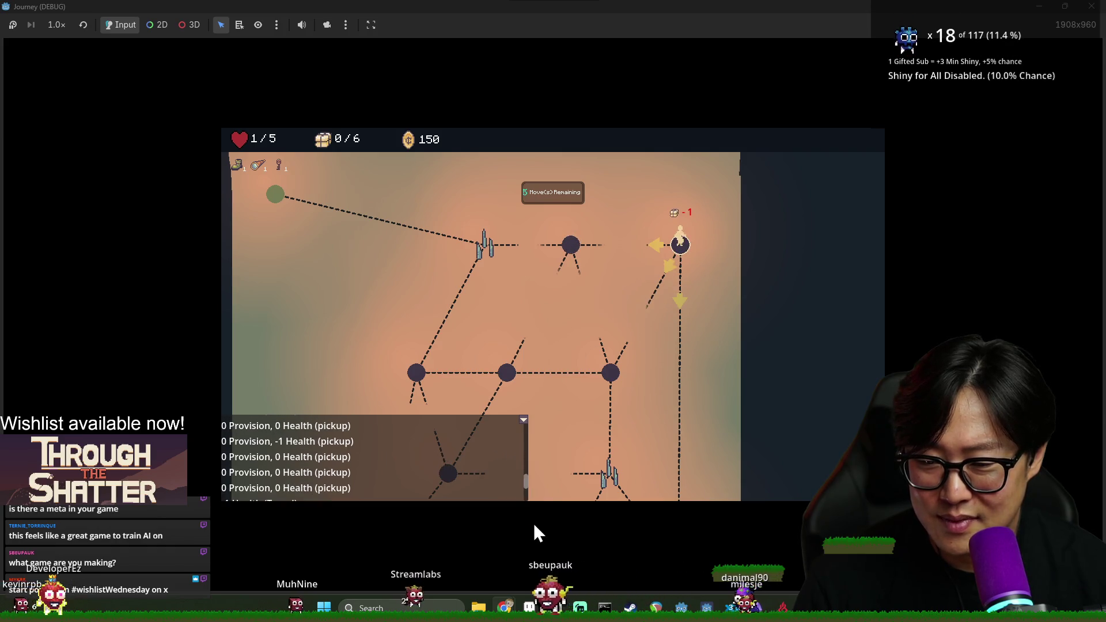
{"action": "left_click", "coordinate": [524, 420]}
{"action": "left_click", "coordinate": [651, 254]}
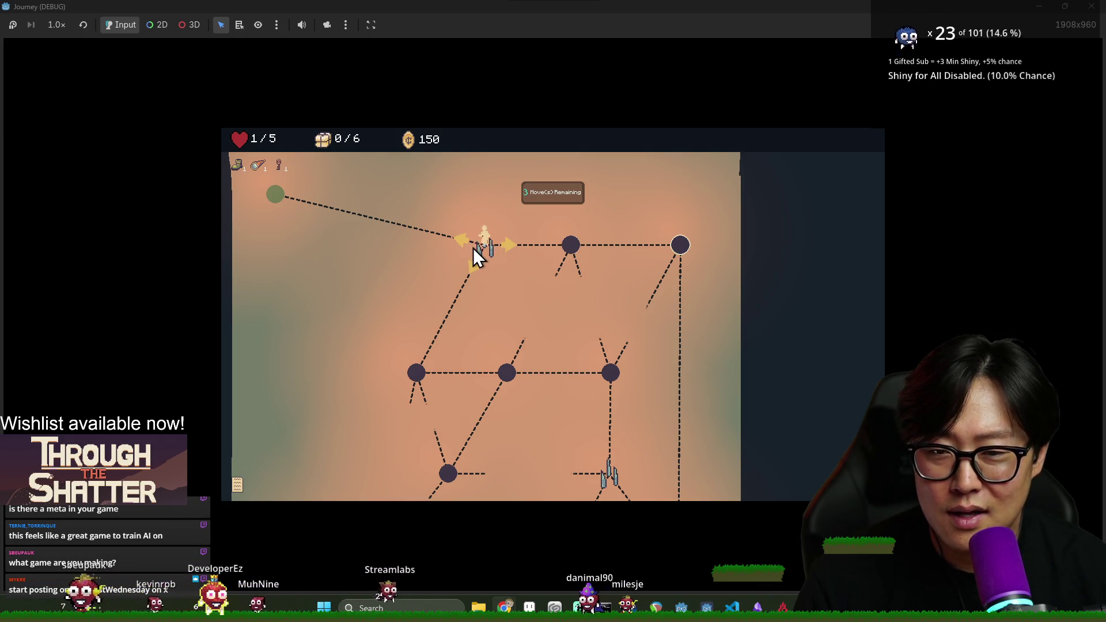
{"action": "left_click", "coordinate": [461, 239]}
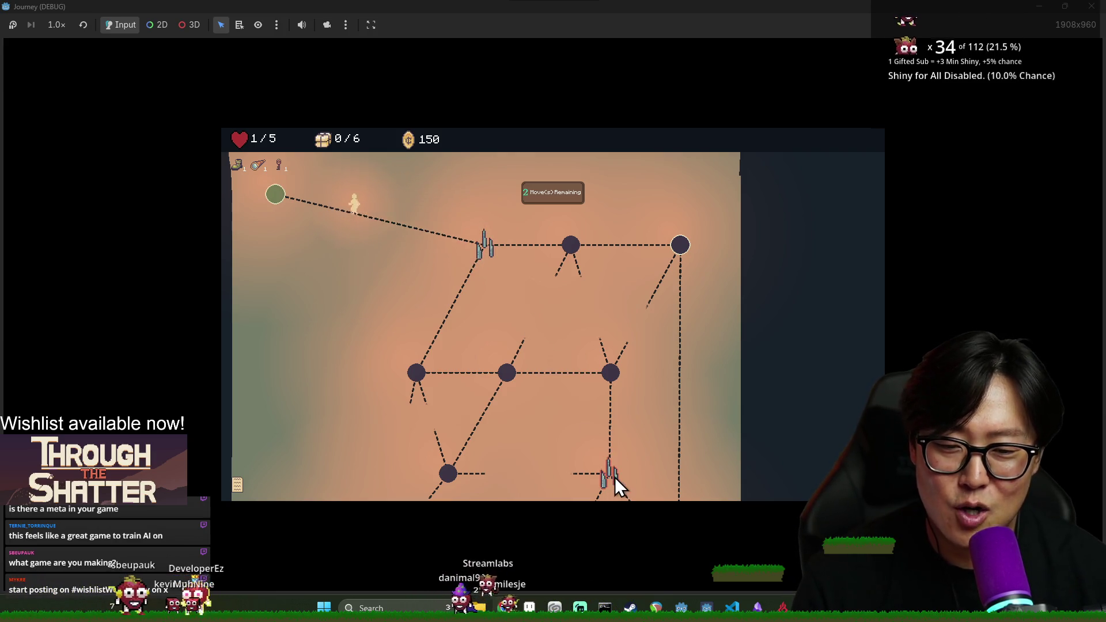
{"action": "scroll", "coordinate": [622, 477], "scroll_direction": "down", "scroll_amount": 5}
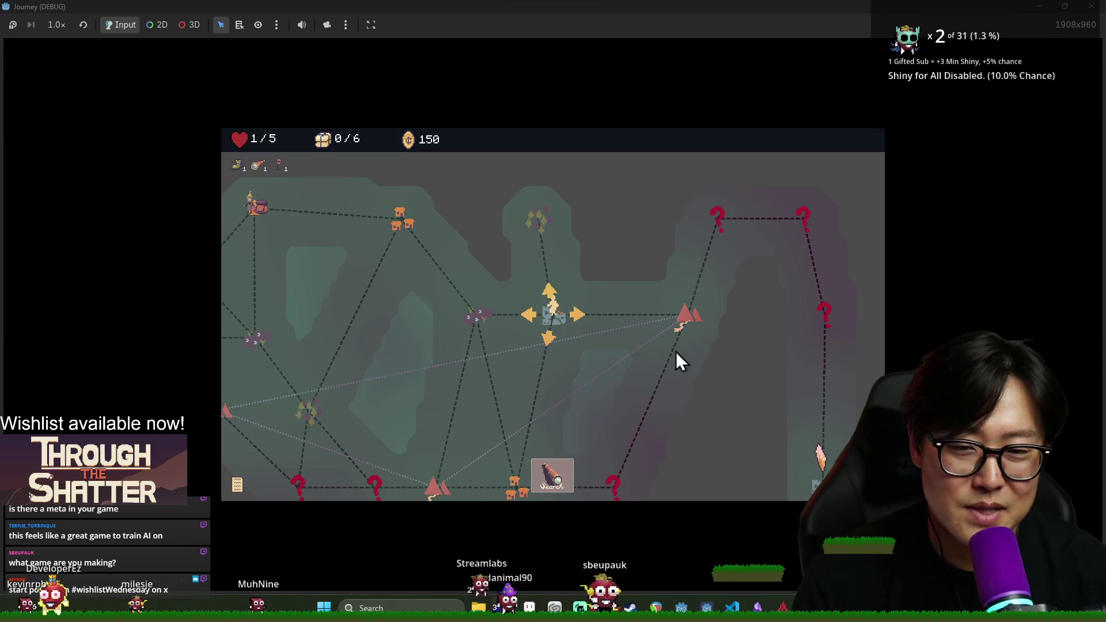
{"action": "left_click", "coordinate": [547, 234]}
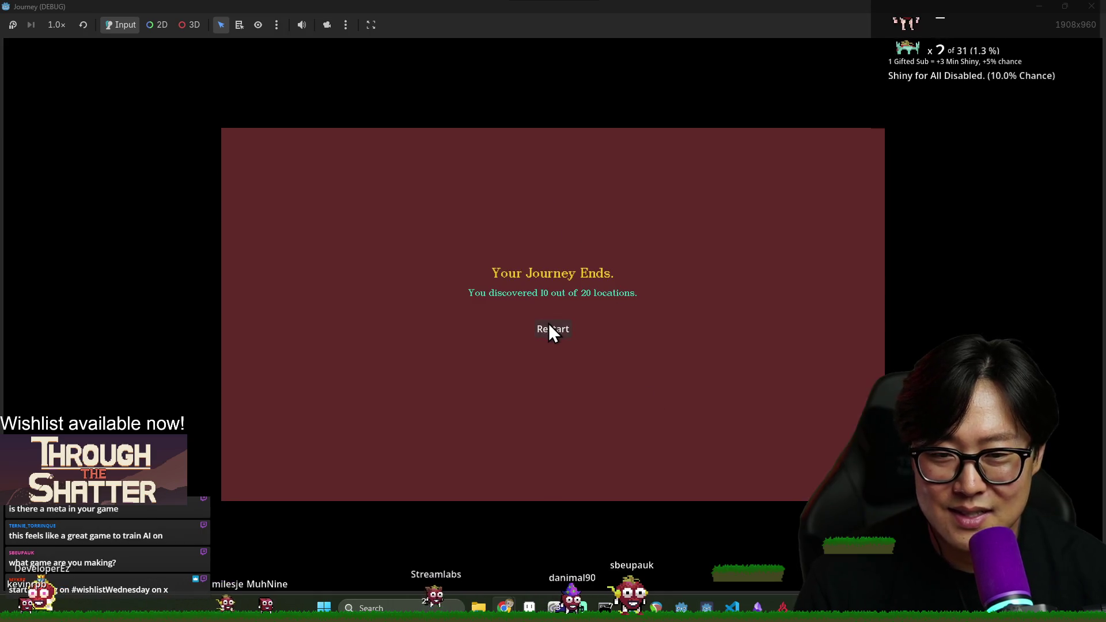
{"action": "left_click", "coordinate": [548, 330]}
Close the debug game, return to the JourneyMode scene in the 2D view, and browse the FileSystem dock.
{"action": "key", "text": "alt+F4"}
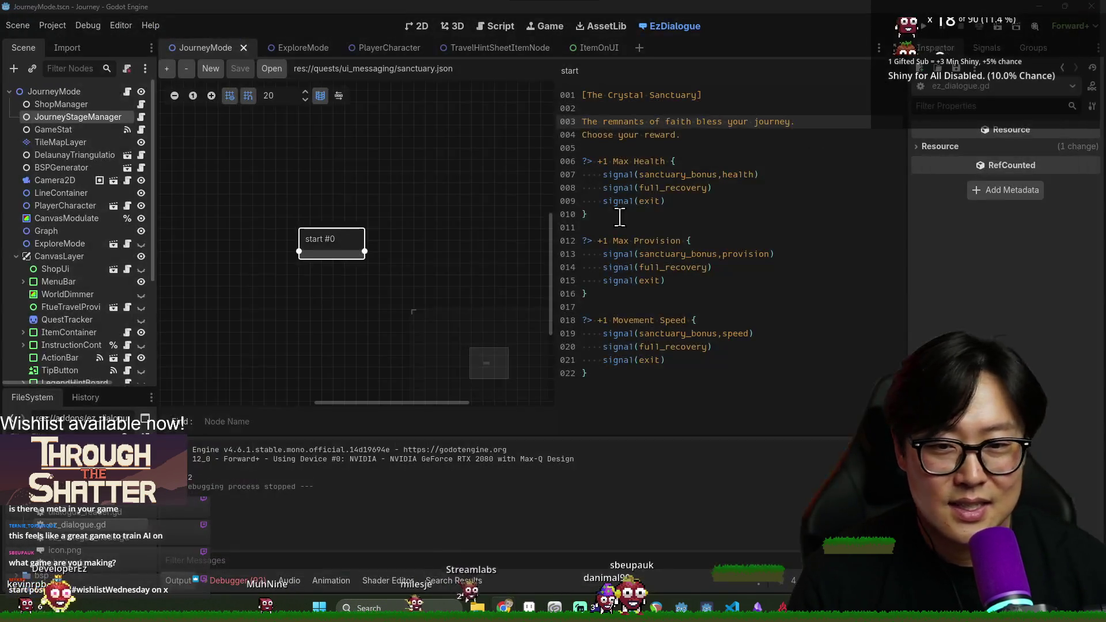
{"action": "left_click", "coordinate": [418, 26]}
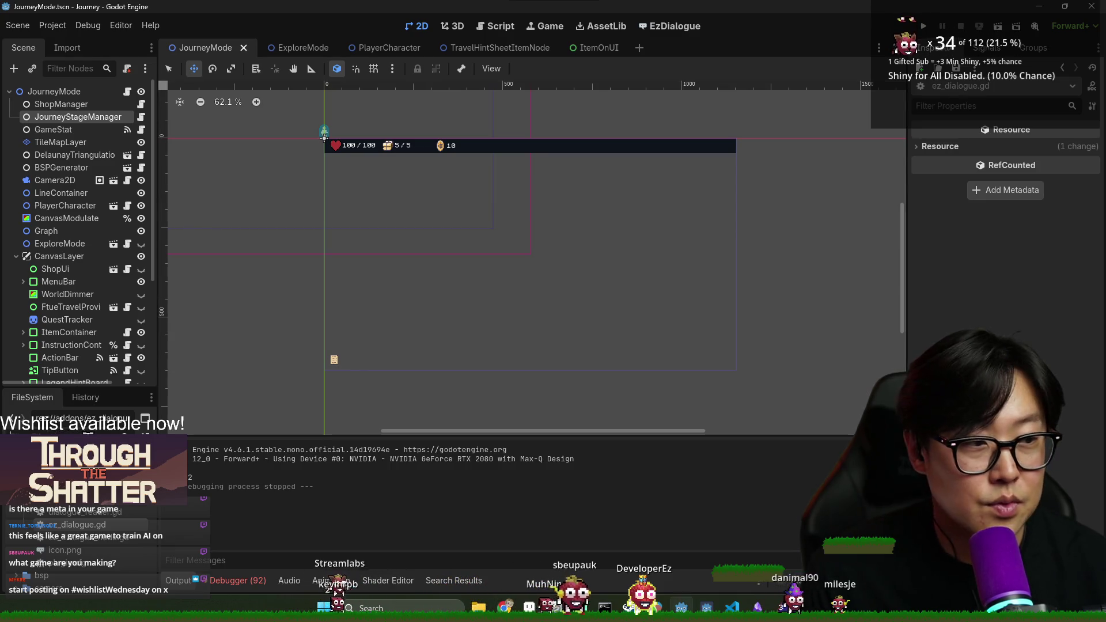
{"action": "scroll", "coordinate": [81, 542], "scroll_direction": "up", "scroll_amount": 2}
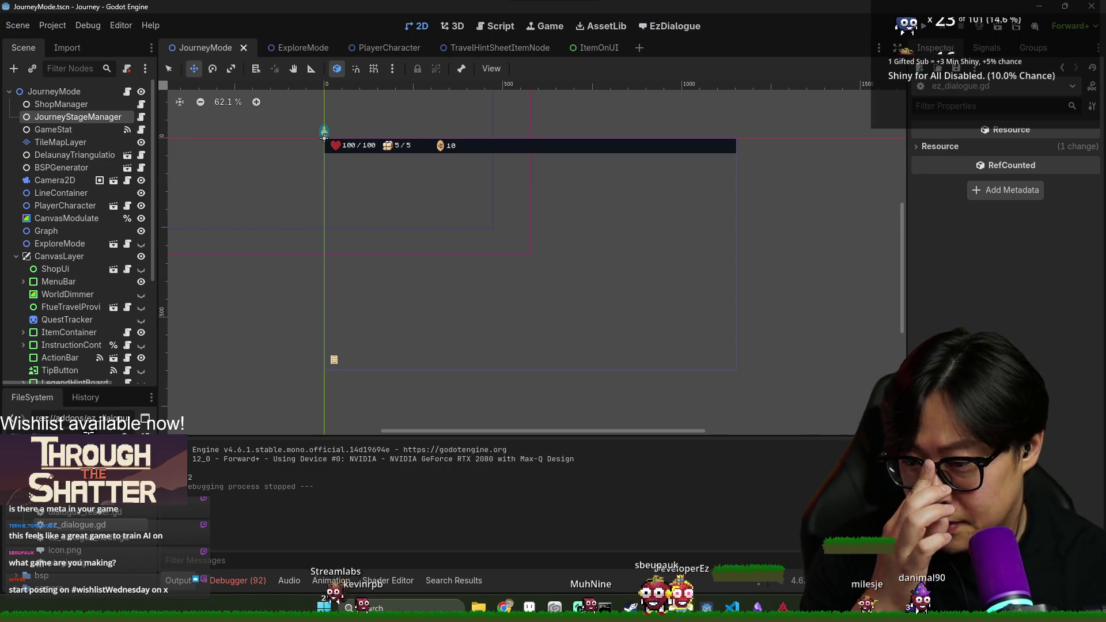
{"action": "scroll", "coordinate": [80, 541], "scroll_direction": "up", "scroll_amount": 2}
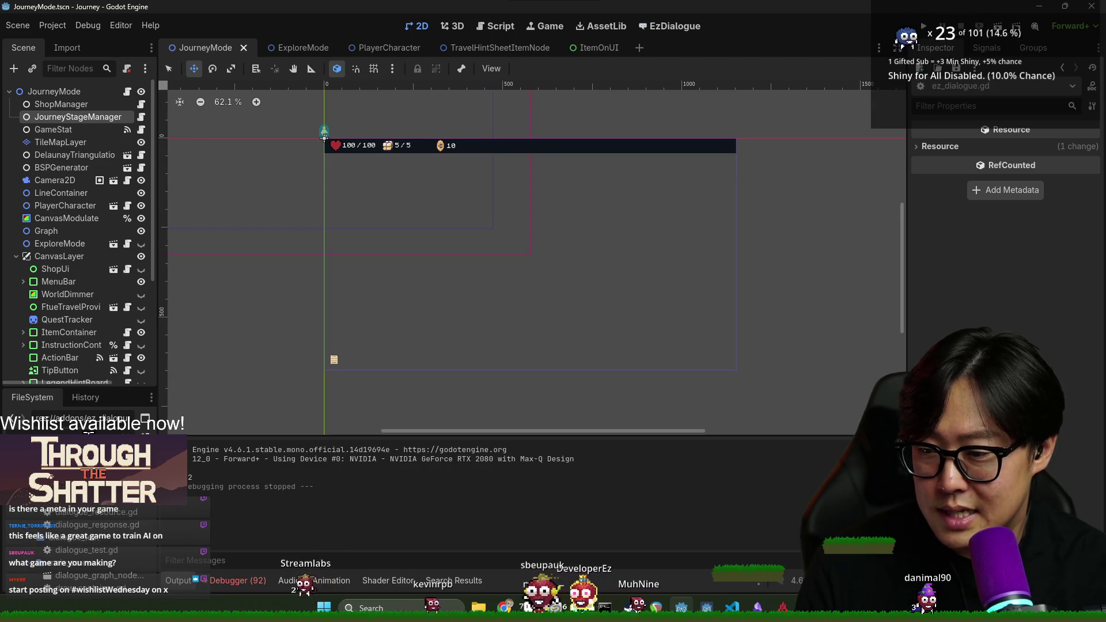
{"action": "scroll", "coordinate": [81, 541], "scroll_direction": "down", "scroll_amount": 2}
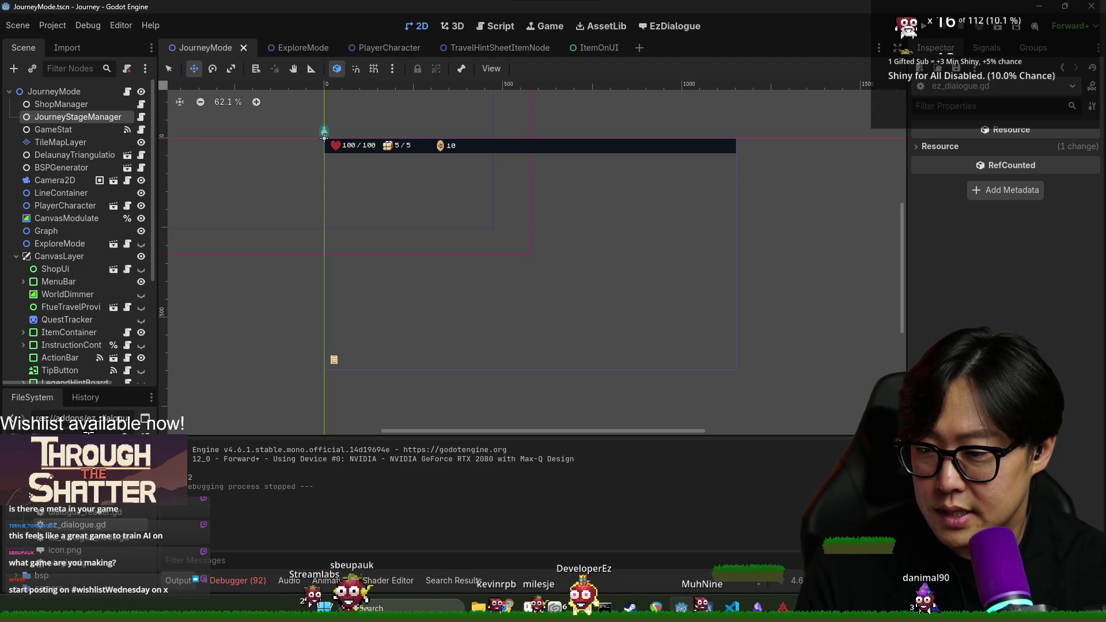
{"action": "scroll", "coordinate": [99, 553], "scroll_direction": "down", "scroll_amount": 3}
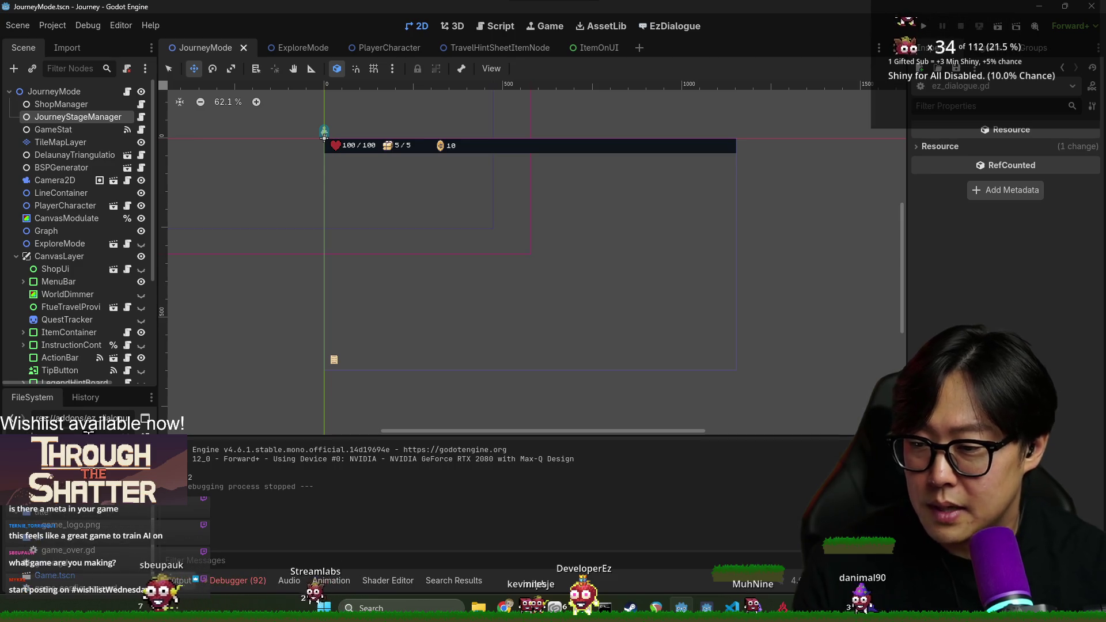
Open Game.tscn, tick Reset Save, save the scene, and run a fresh debug playtest.
{"action": "double_click", "coordinate": [55, 575]}
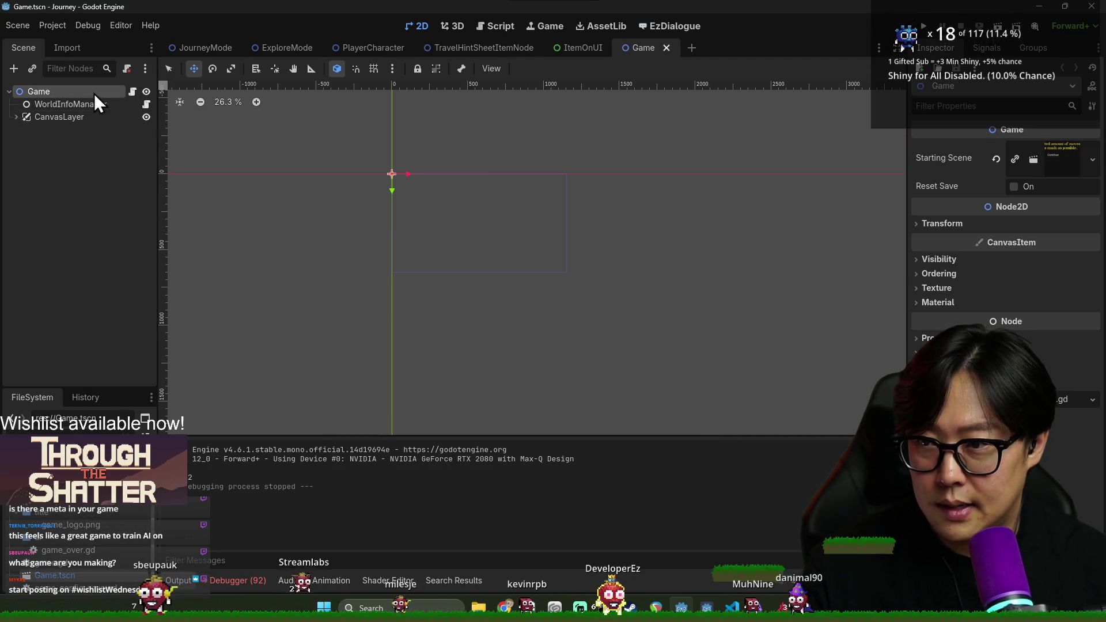
{"action": "left_click", "coordinate": [1012, 186]}
{"action": "key", "text": "ctrl+s"}
{"action": "left_click", "coordinate": [923, 30]}
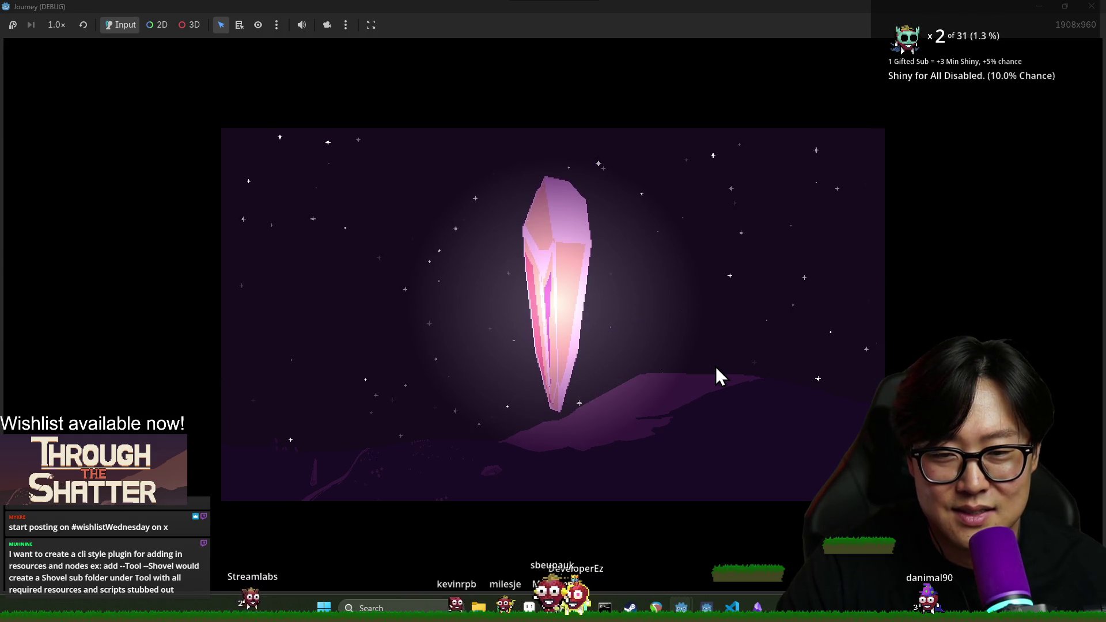
Skip the crystal intro, start a New Game, search the location, and dismiss the tutorial messages.
{"action": "left_click", "coordinate": [564, 276]}
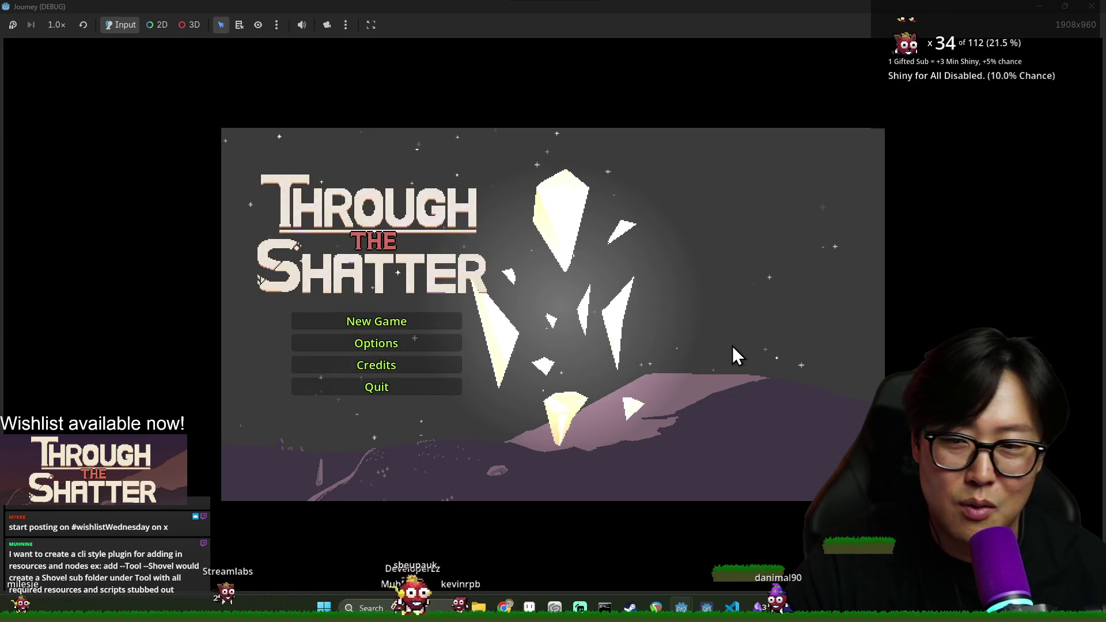
{"action": "left_click", "coordinate": [420, 322]}
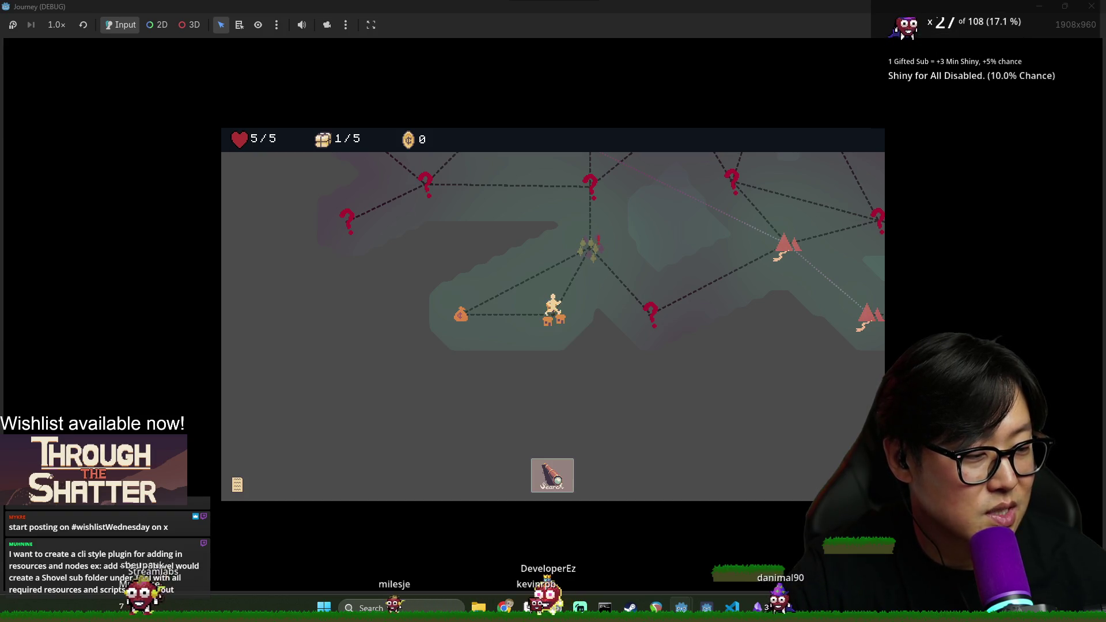
{"action": "left_click", "coordinate": [547, 483]}
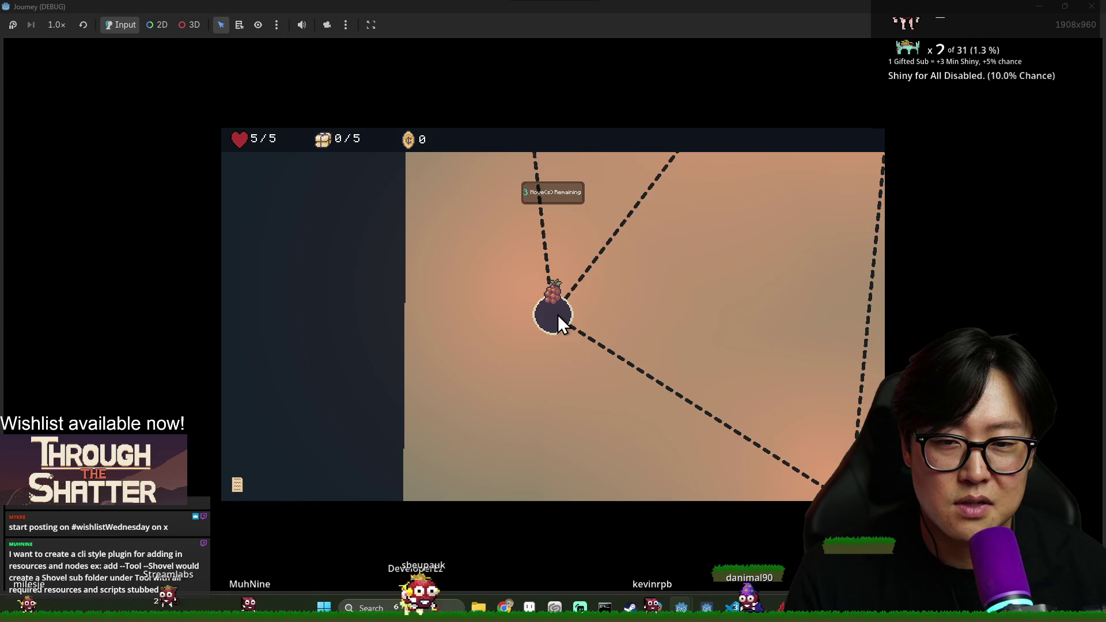
{"action": "left_click", "coordinate": [561, 323]}
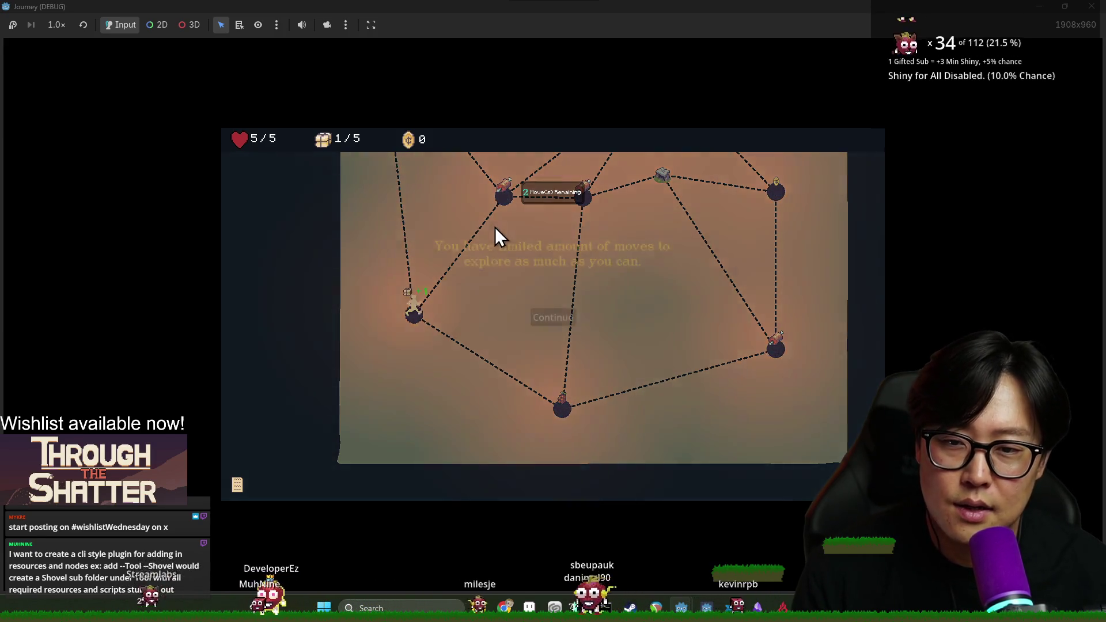
{"action": "left_click", "coordinate": [560, 314]}
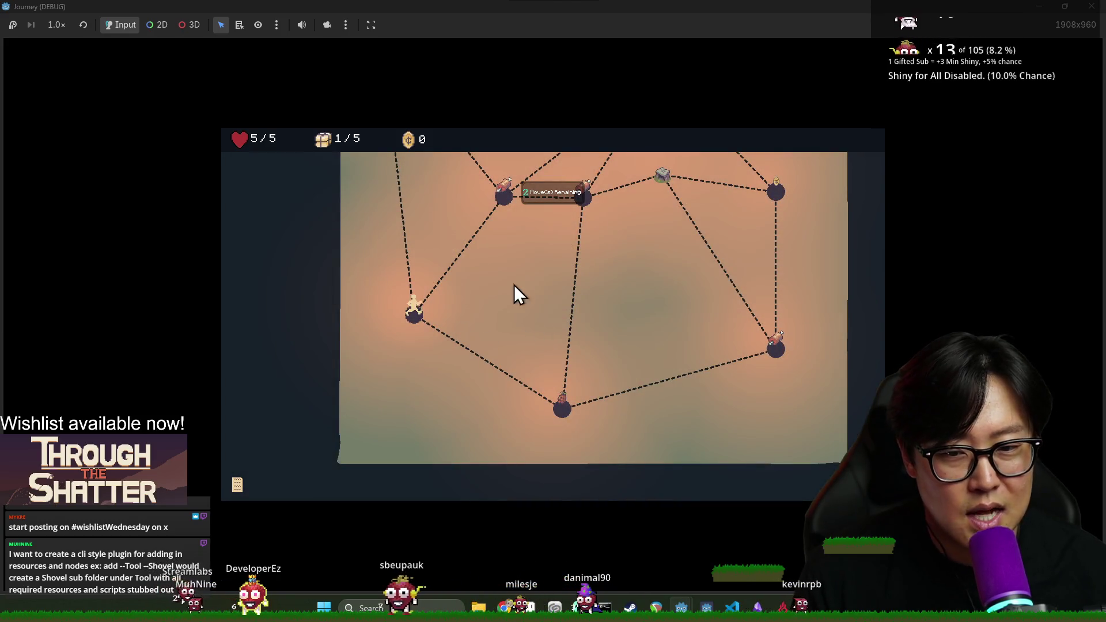
Travel across the nodes to the cart, claim +1 Max Provision, and stop the playtest.
{"action": "scroll", "coordinate": [507, 323], "scroll_direction": "up", "scroll_amount": 2}
{"action": "left_click", "coordinate": [497, 293]}
{"action": "scroll", "coordinate": [531, 317], "scroll_direction": "up", "scroll_amount": 2}
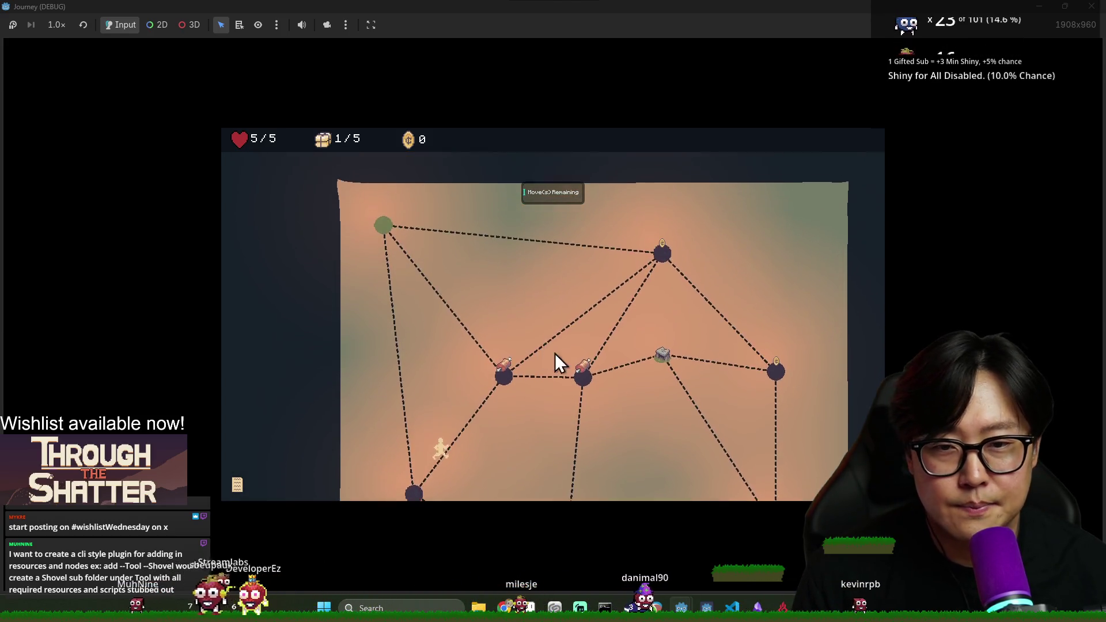
{"action": "left_click", "coordinate": [587, 394]}
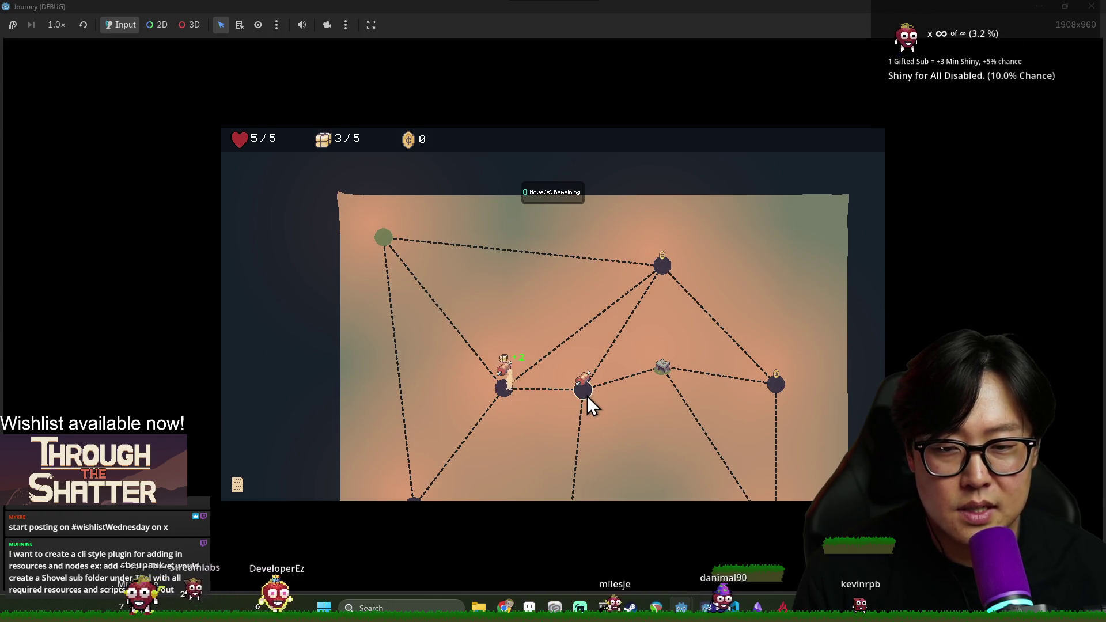
{"action": "left_click", "coordinate": [552, 245]}
{"action": "left_click", "coordinate": [662, 369]}
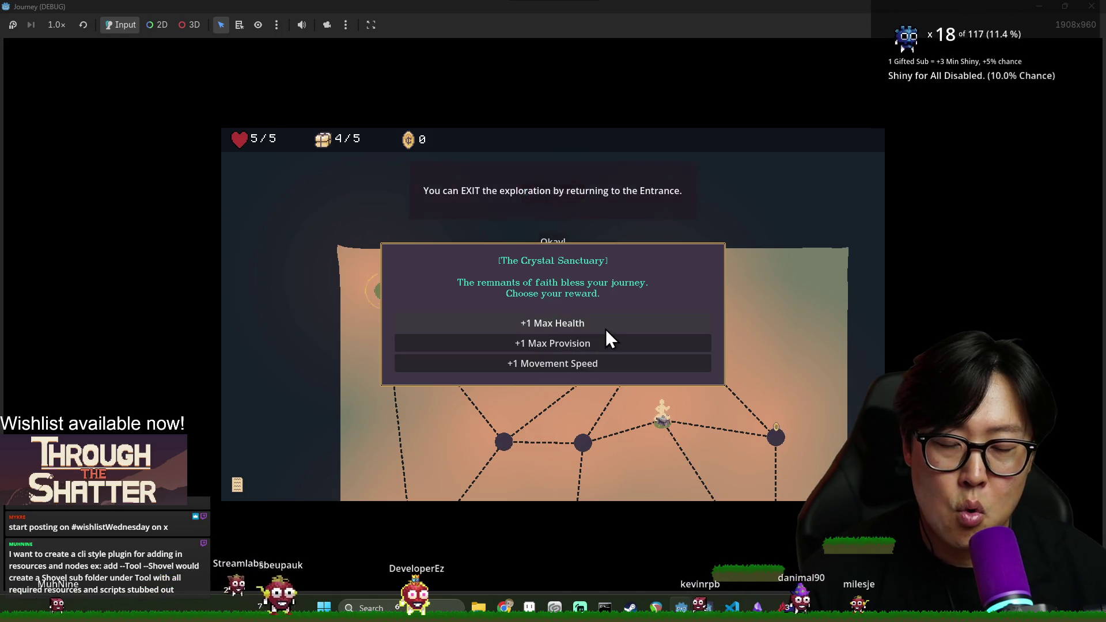
{"action": "left_click", "coordinate": [573, 345]}
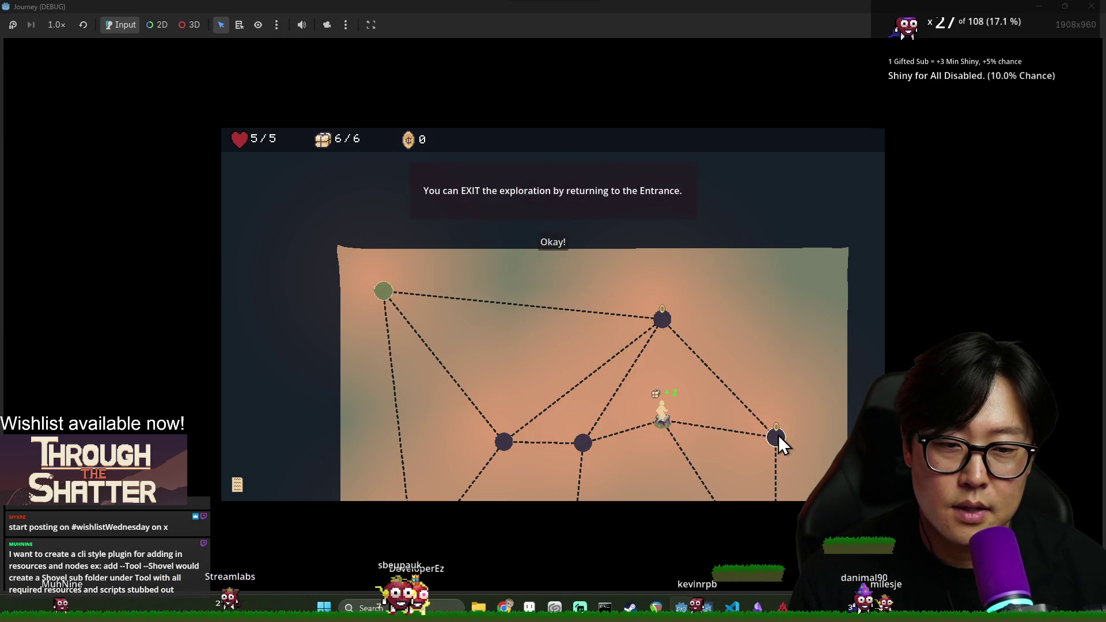
{"action": "left_click", "coordinate": [561, 242]}
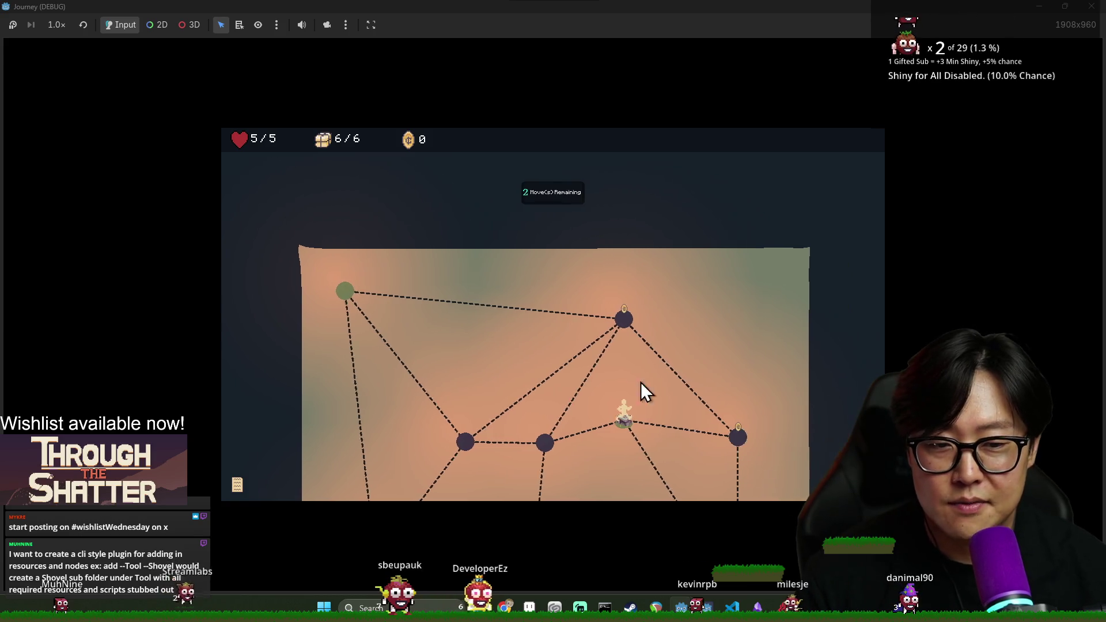
{"action": "left_click", "coordinate": [723, 436]}
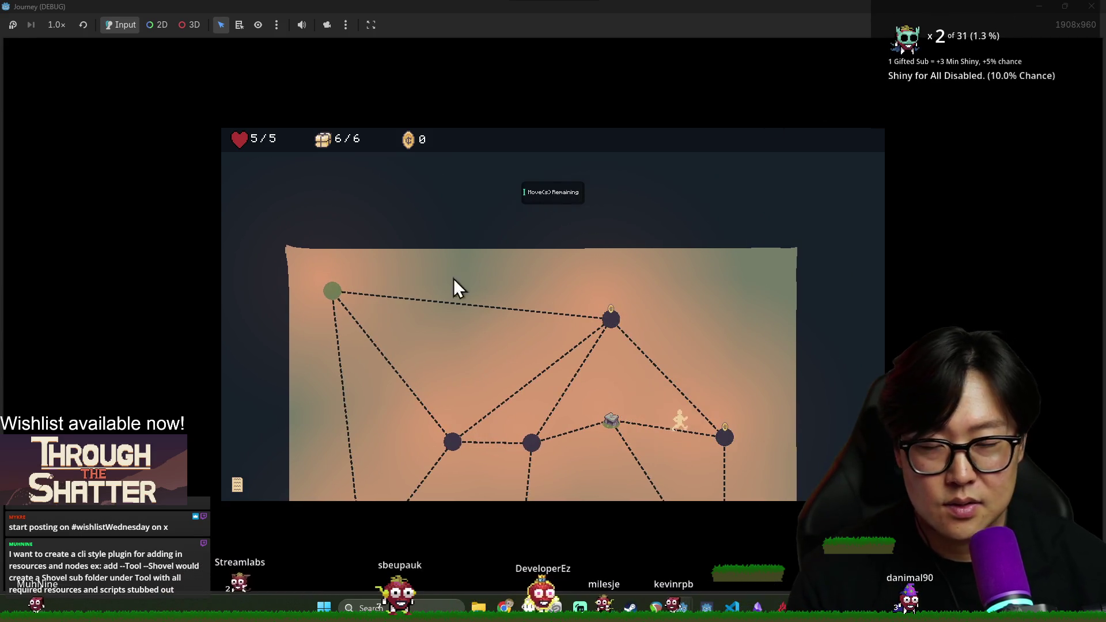
{"action": "key", "text": "F8"}
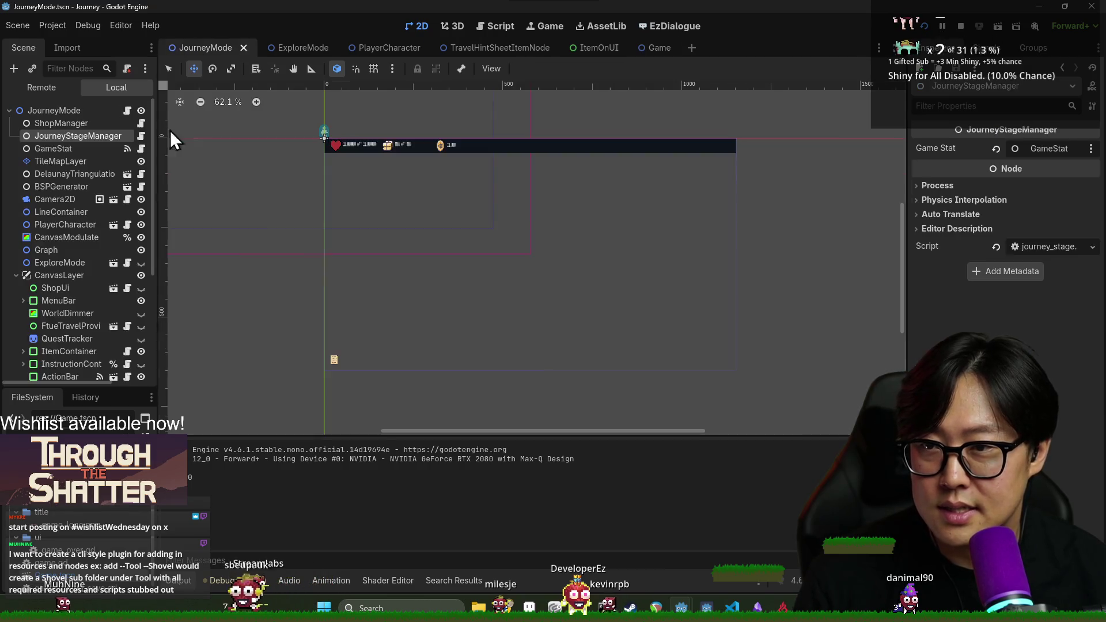
In explore_mode.gd, trace ftue_move_reset_message and _check_and_show_ftue_move_reset to its call on line 364.
{"action": "left_click", "coordinate": [126, 110]}
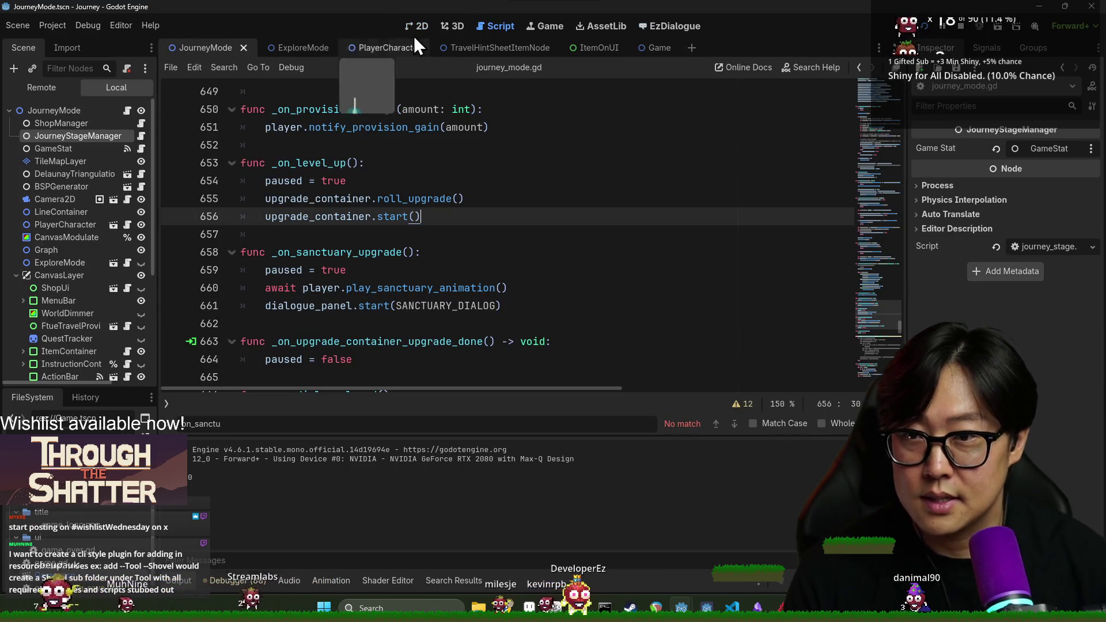
{"action": "left_click", "coordinate": [289, 47]}
{"action": "type", "text": "reset_move"}
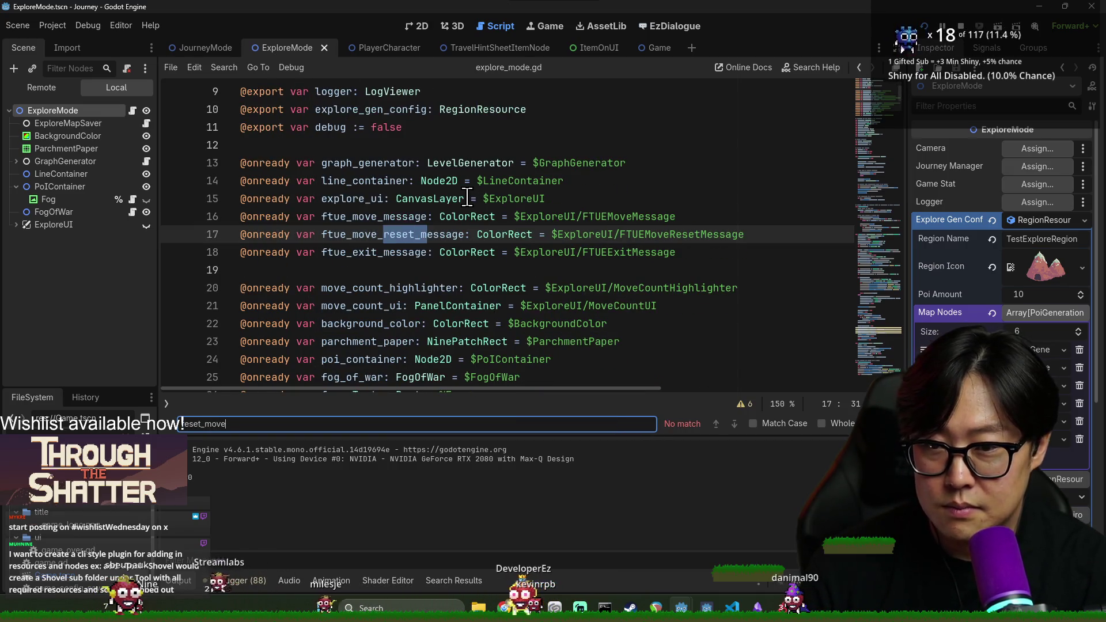
{"action": "double_click", "coordinate": [406, 234]}
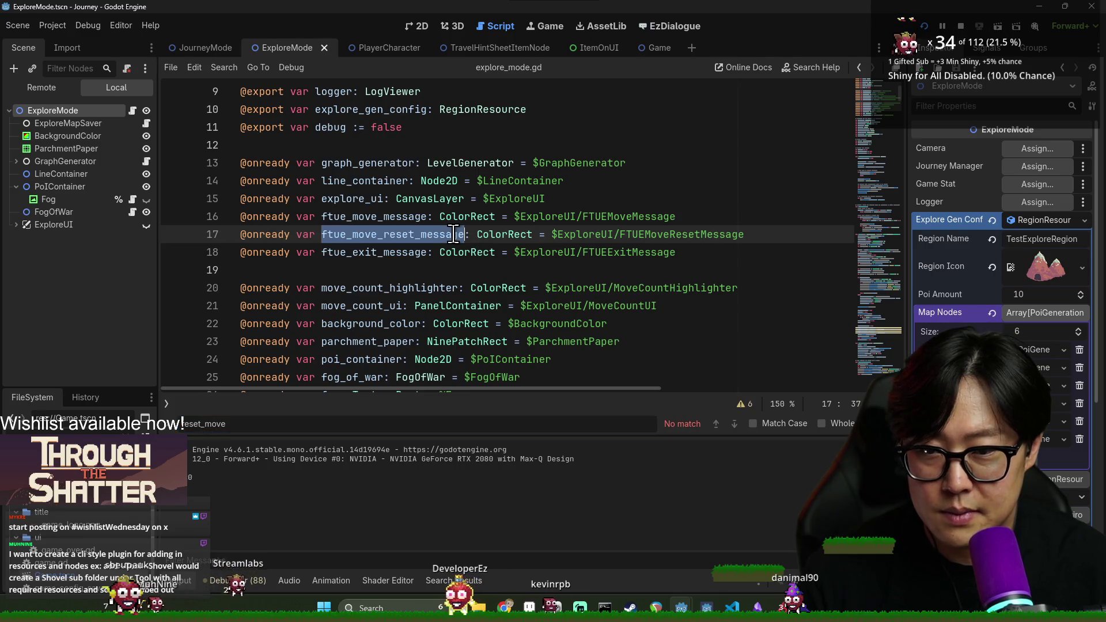
{"action": "key", "text": "ctrl+f"}
{"action": "key", "text": "Return"}
{"action": "left_click", "coordinate": [395, 251]}
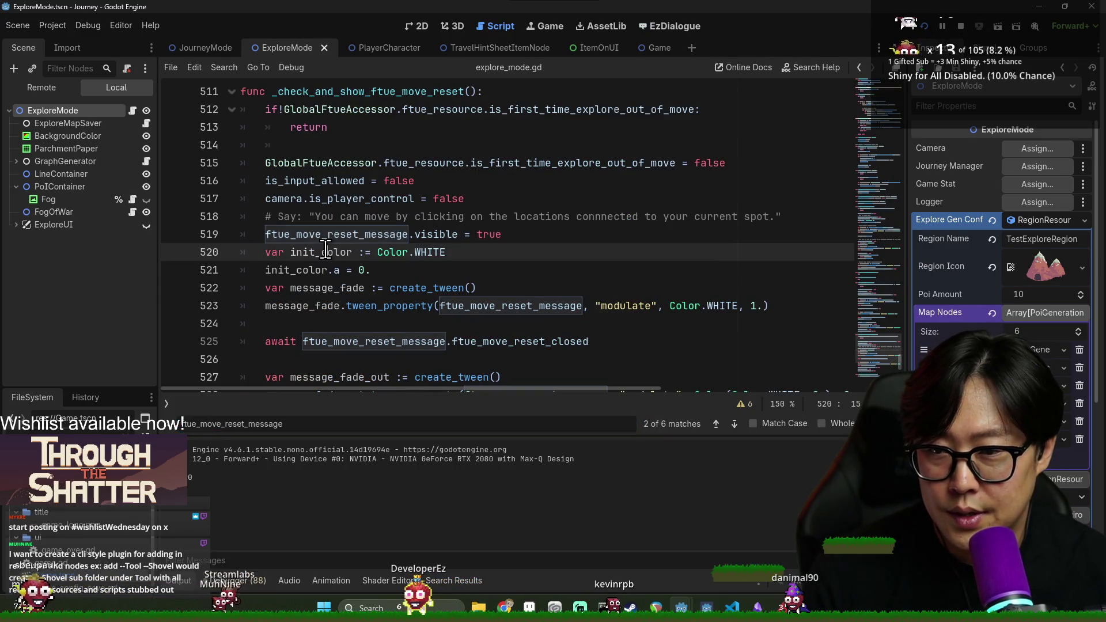
{"action": "scroll", "coordinate": [395, 252], "scroll_direction": "up", "scroll_amount": 3}
{"action": "double_click", "coordinate": [372, 253]}
{"action": "scroll", "coordinate": [375, 255], "scroll_direction": "down", "scroll_amount": 1}
{"action": "key", "text": "ctrl+f"}
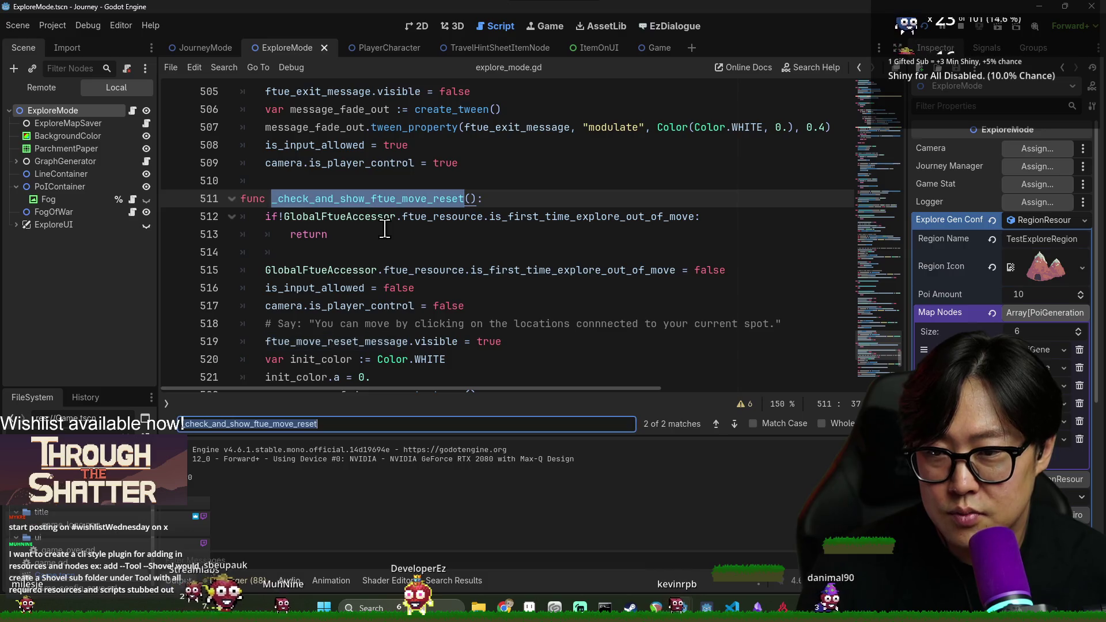
{"action": "key", "text": "Return"}
Follow starting_move_count from _start_new_day to its declaration and its get_max_move use on line 163.
{"action": "left_click", "coordinate": [296, 222]}
{"action": "double_click", "coordinate": [296, 218]}
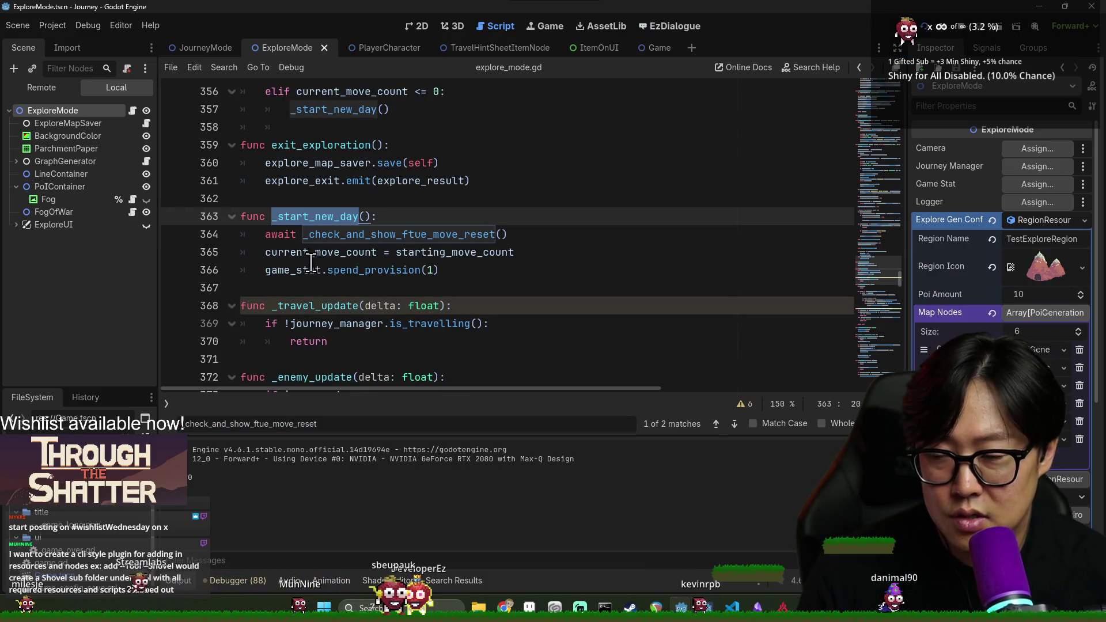
{"action": "double_click", "coordinate": [322, 252]}
{"action": "double_click", "coordinate": [431, 252]}
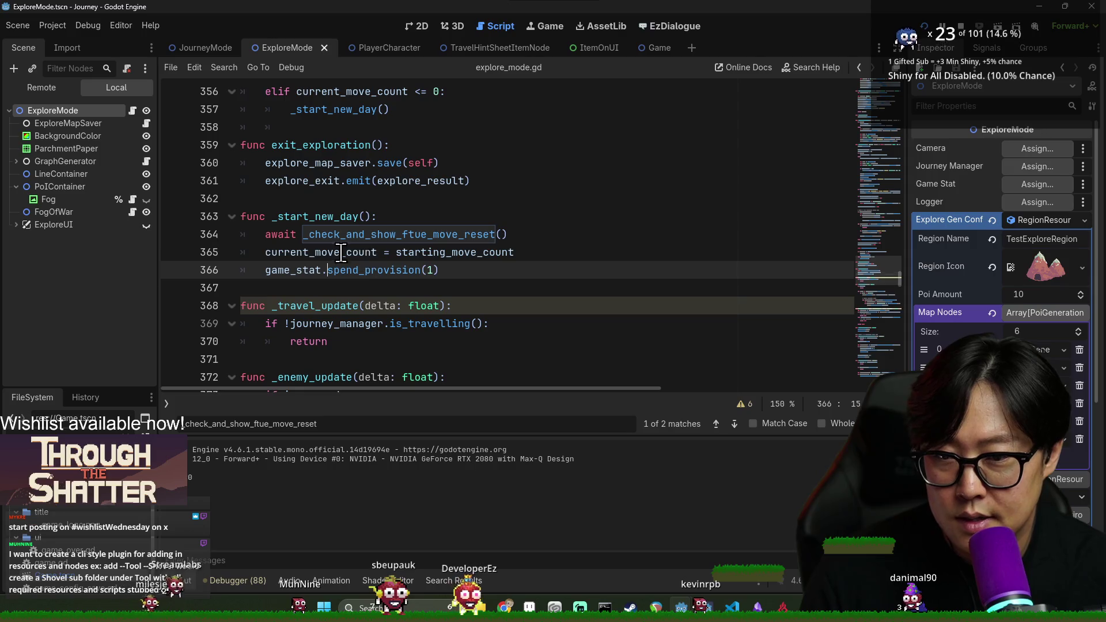
{"action": "left_click", "coordinate": [454, 254], "text": "ctrl"}
{"action": "double_click", "coordinate": [315, 240]}
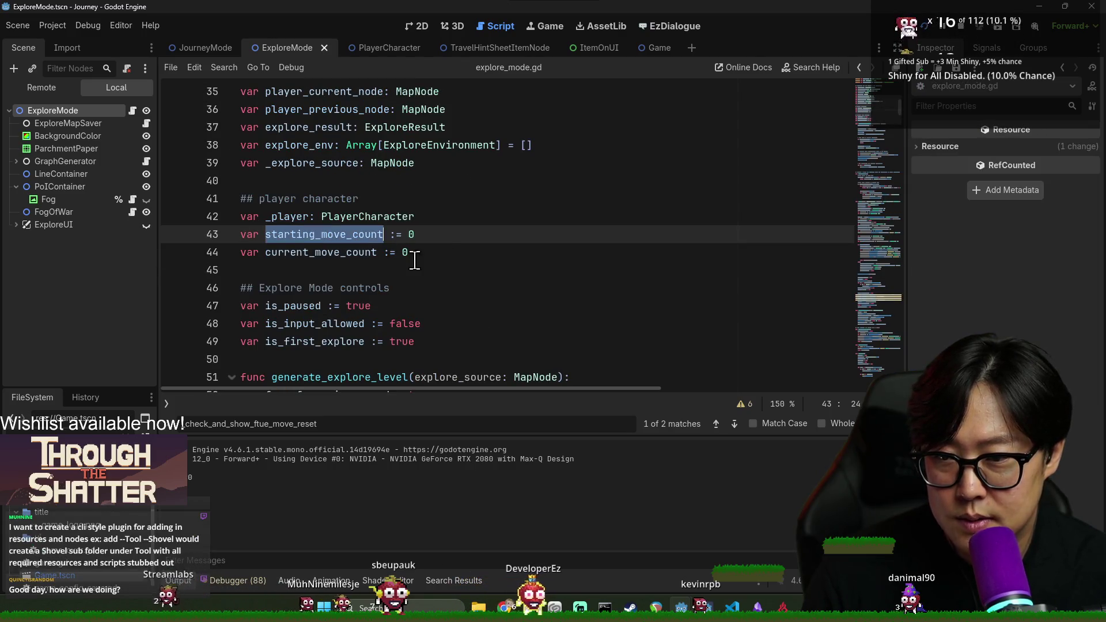
{"action": "key", "text": "ctrl+f"}
{"action": "key", "text": "Return"}
{"action": "double_click", "coordinate": [436, 235]}
{"action": "left_click", "coordinate": [440, 234]}
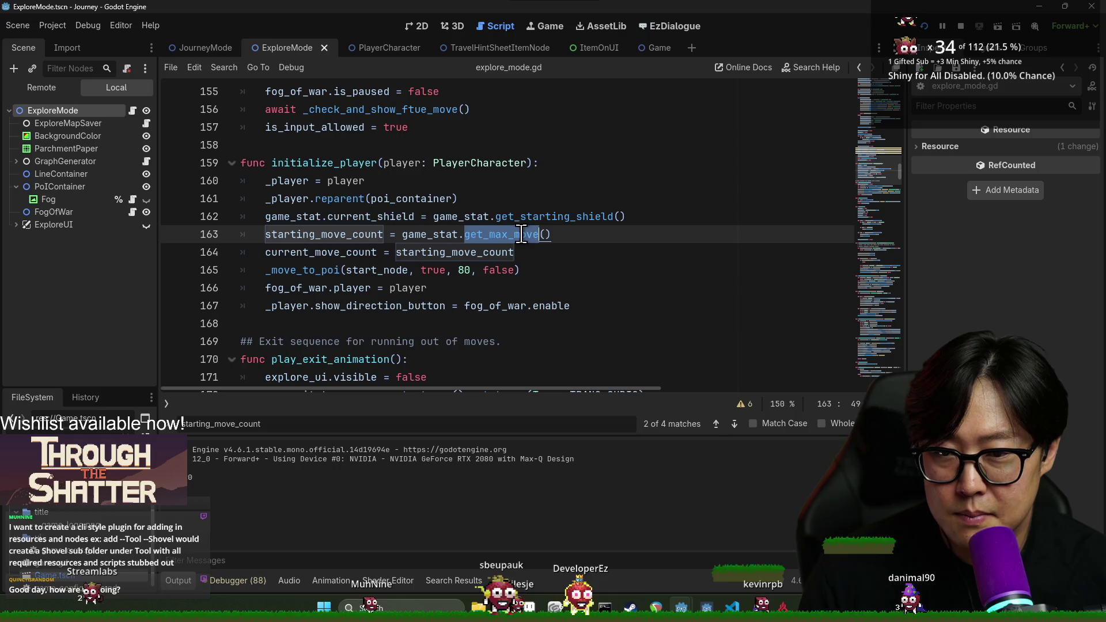
{"action": "left_click", "coordinate": [510, 240], "text": "ctrl"}
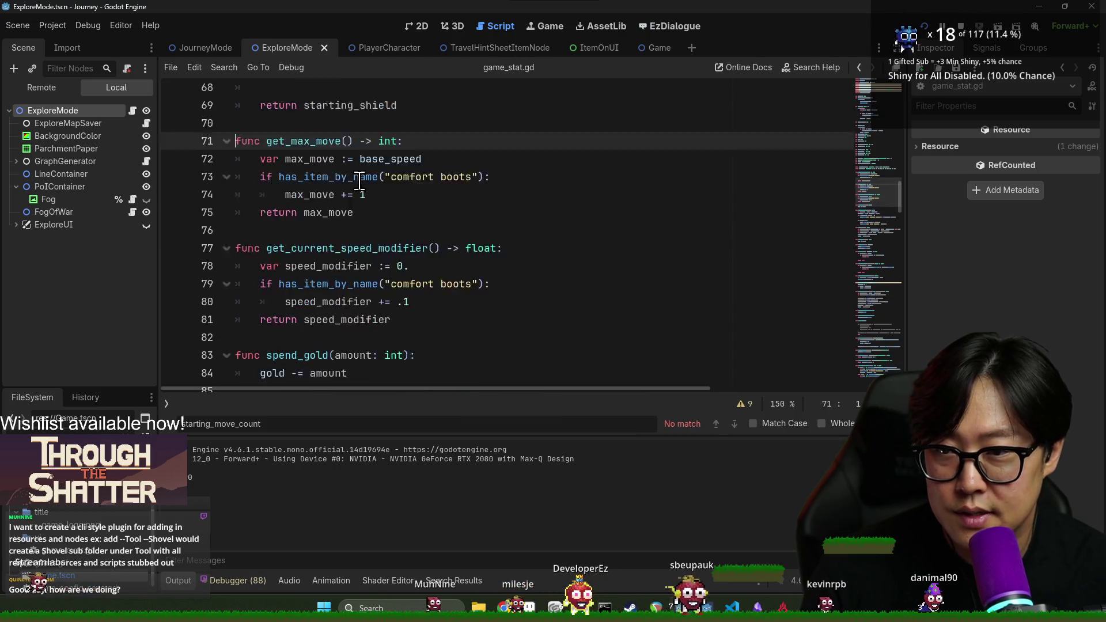
Inspect get_max_move and max_move in game_stat.gd, then return to explore_mode.gd.
{"action": "double_click", "coordinate": [317, 217]}
{"action": "double_click", "coordinate": [320, 199]}
{"action": "double_click", "coordinate": [321, 217]}
{"action": "double_click", "coordinate": [322, 251]}
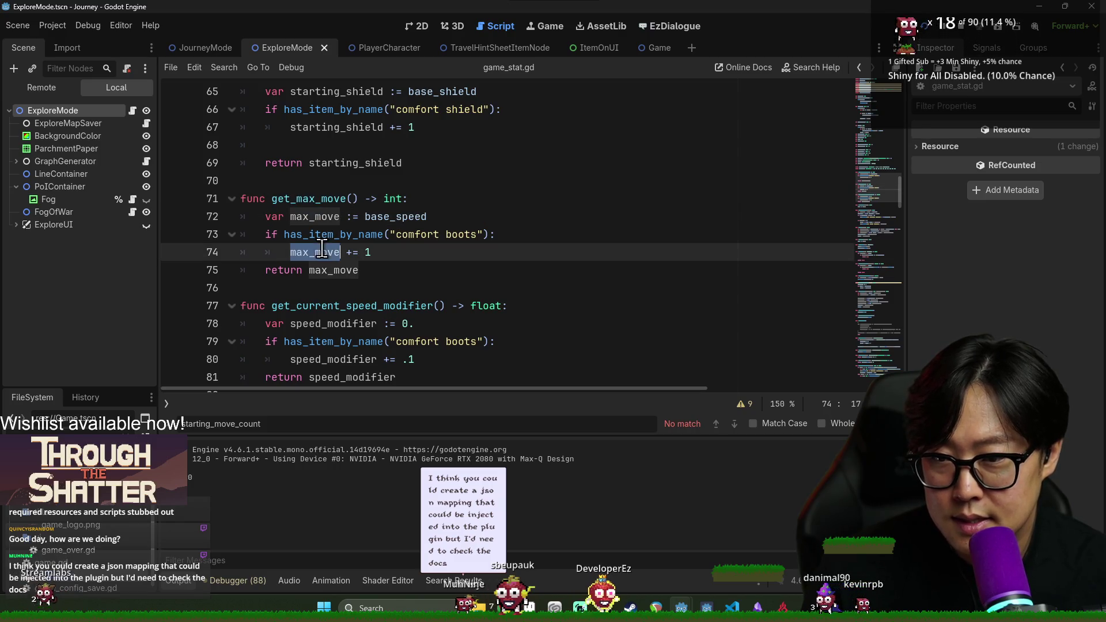
{"action": "double_click", "coordinate": [324, 199]}
{"action": "key", "text": "ctrl+f"}
{"action": "scroll", "coordinate": [415, 242], "scroll_direction": "up", "scroll_amount": 3}
{"action": "scroll", "coordinate": [409, 286], "scroll_direction": "down", "scroll_amount": 2}
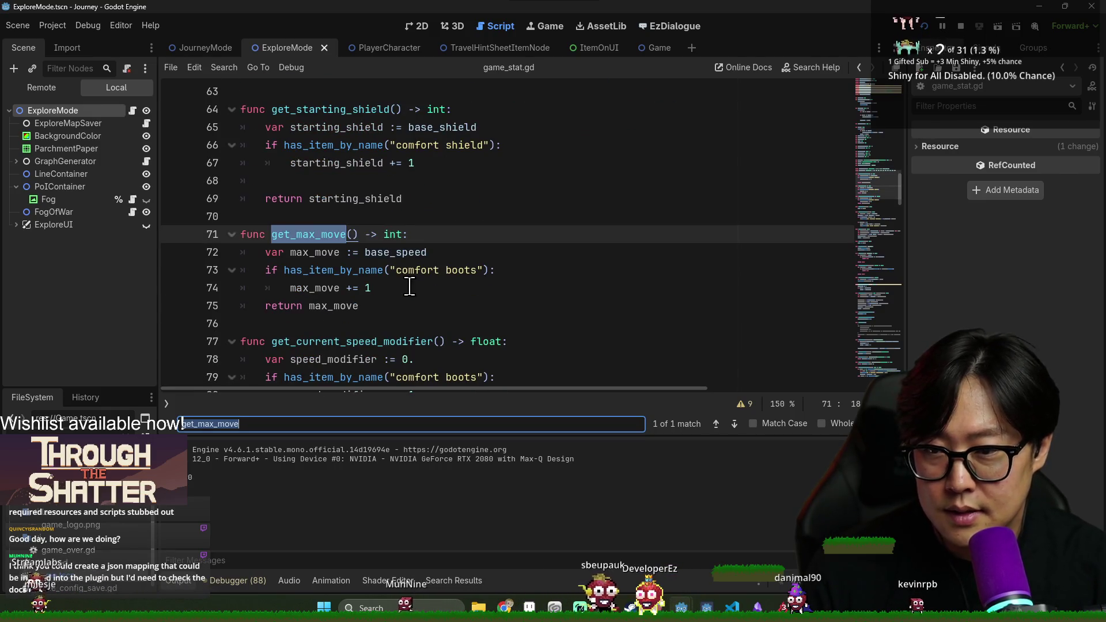
{"action": "scroll", "coordinate": [410, 286], "scroll_direction": "up", "scroll_amount": 15}
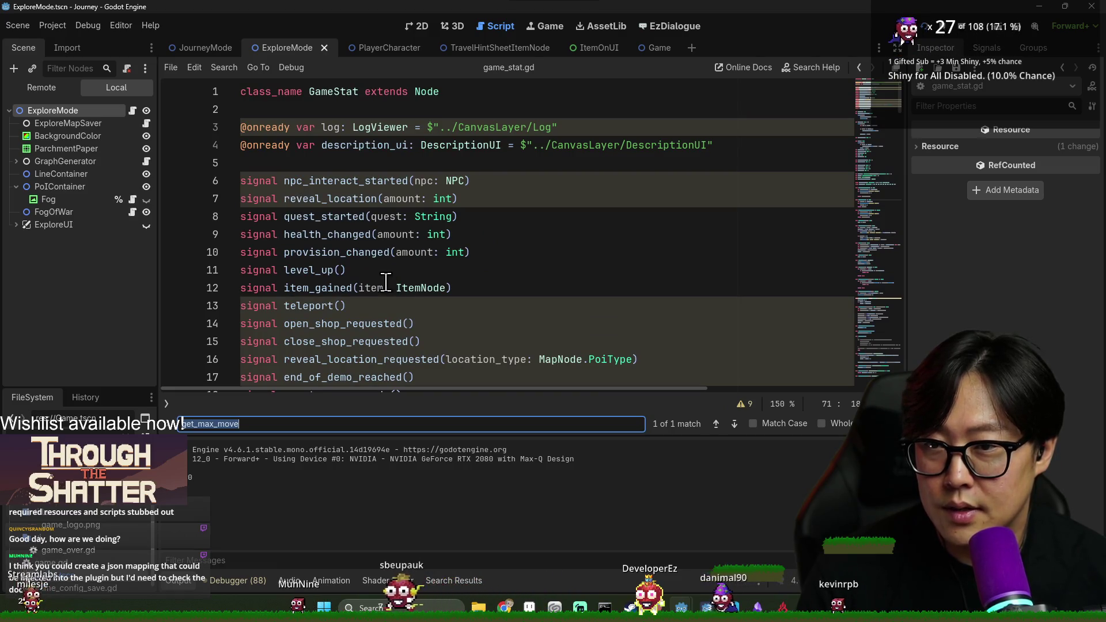
{"action": "scroll", "coordinate": [383, 274], "scroll_direction": "down", "scroll_amount": 5}
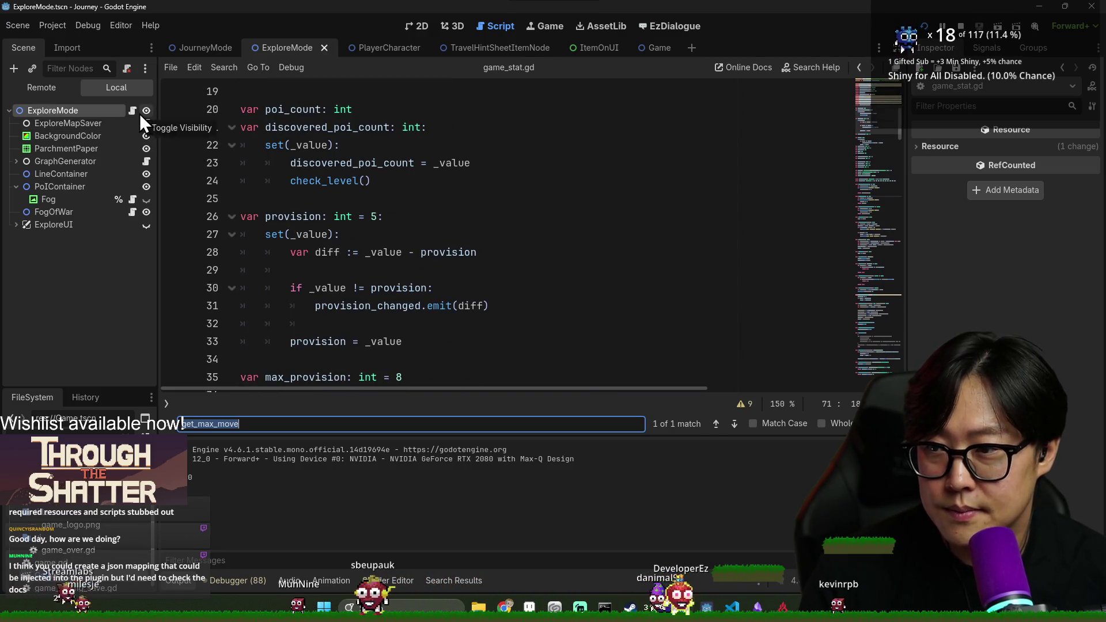
{"action": "key", "text": "alt+Left"}
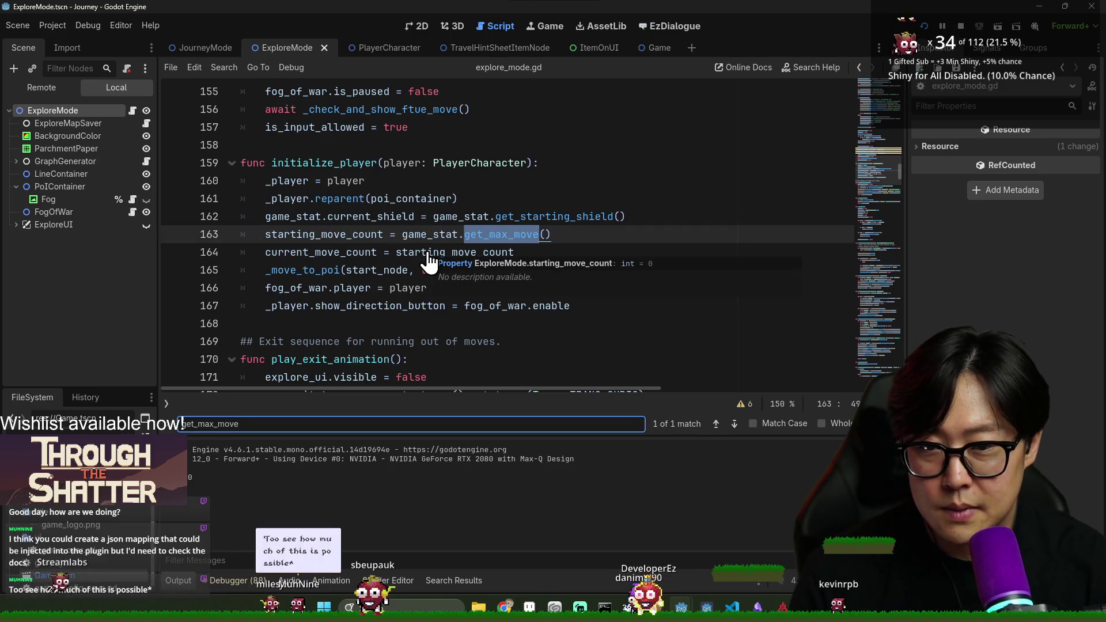
Examine how initialize_player sets starting_move_count and current_move_count, and search current_move_count uses.
{"action": "double_click", "coordinate": [428, 252]}
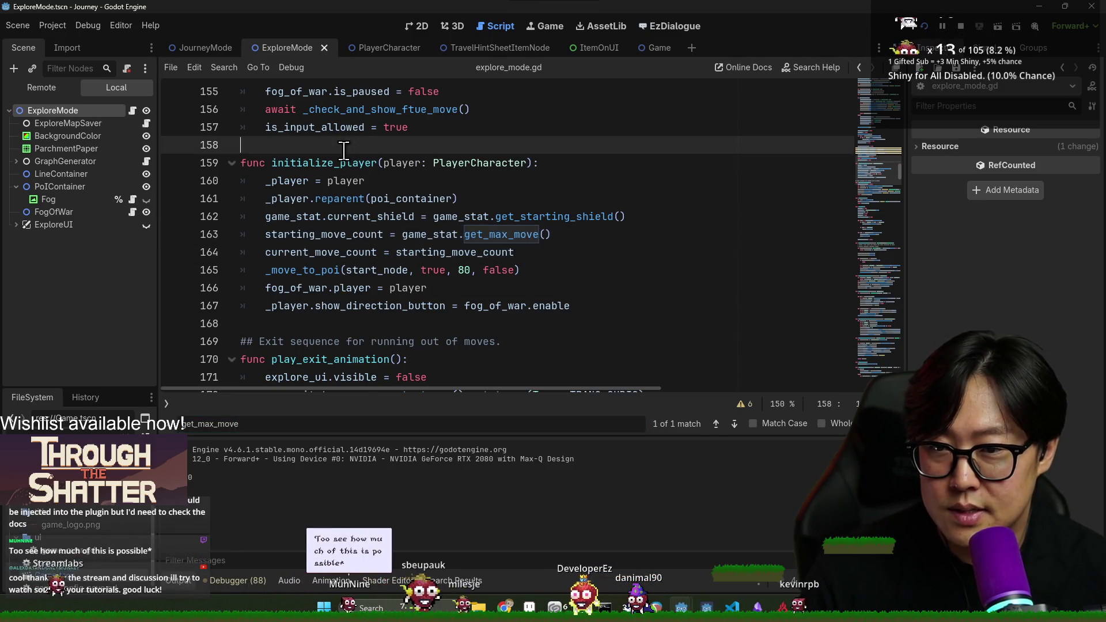
{"action": "double_click", "coordinate": [342, 163]}
{"action": "double_click", "coordinate": [362, 234]}
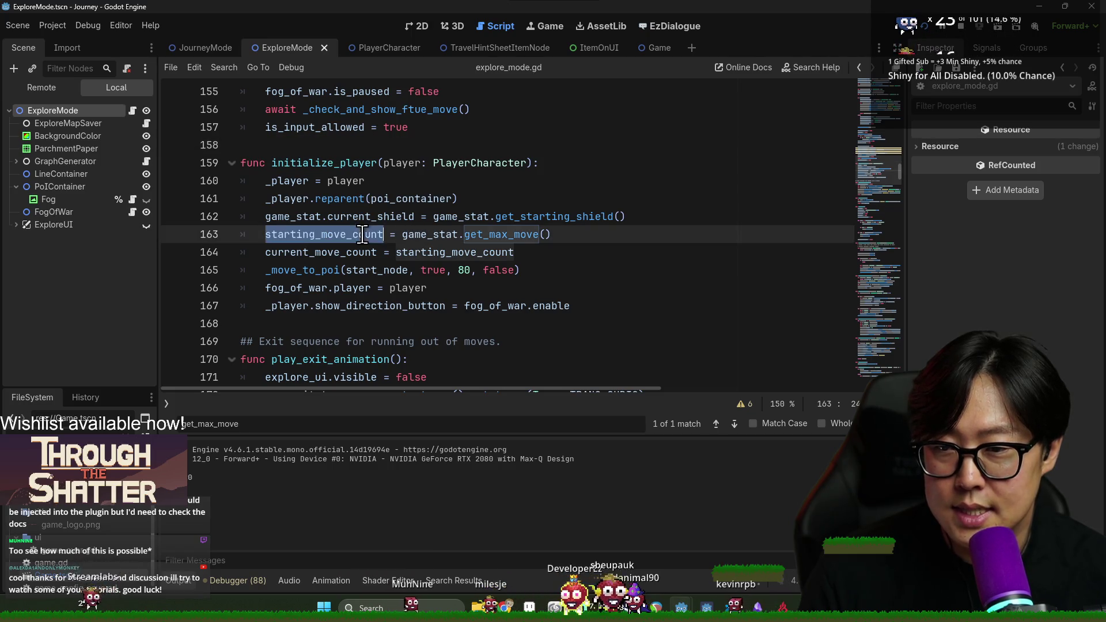
{"action": "double_click", "coordinate": [348, 234]}
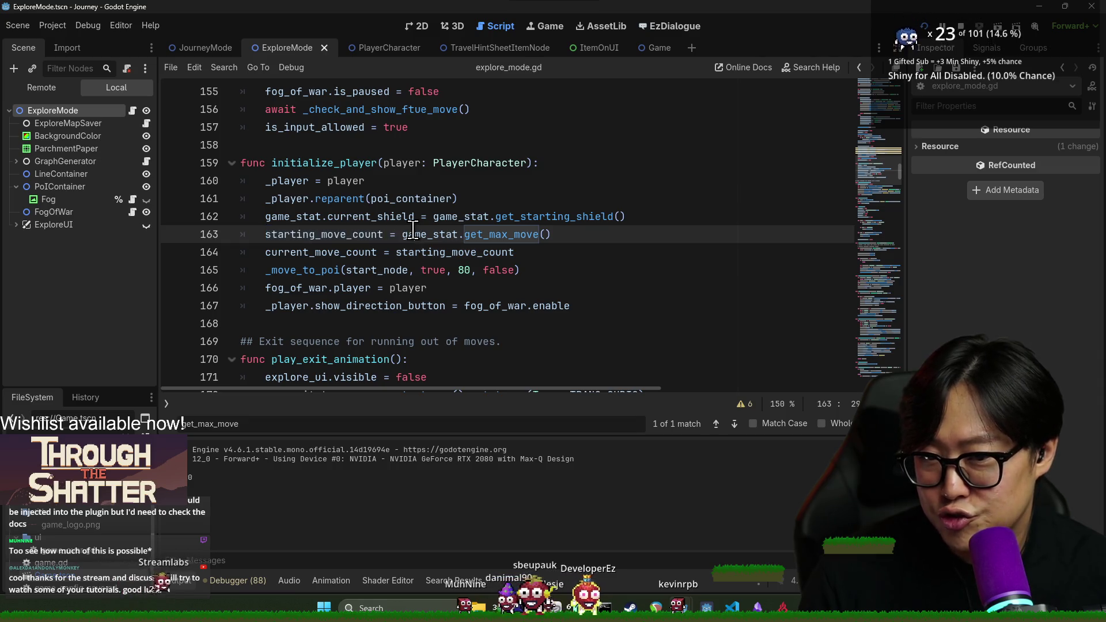
{"action": "left_click", "coordinate": [476, 234]}
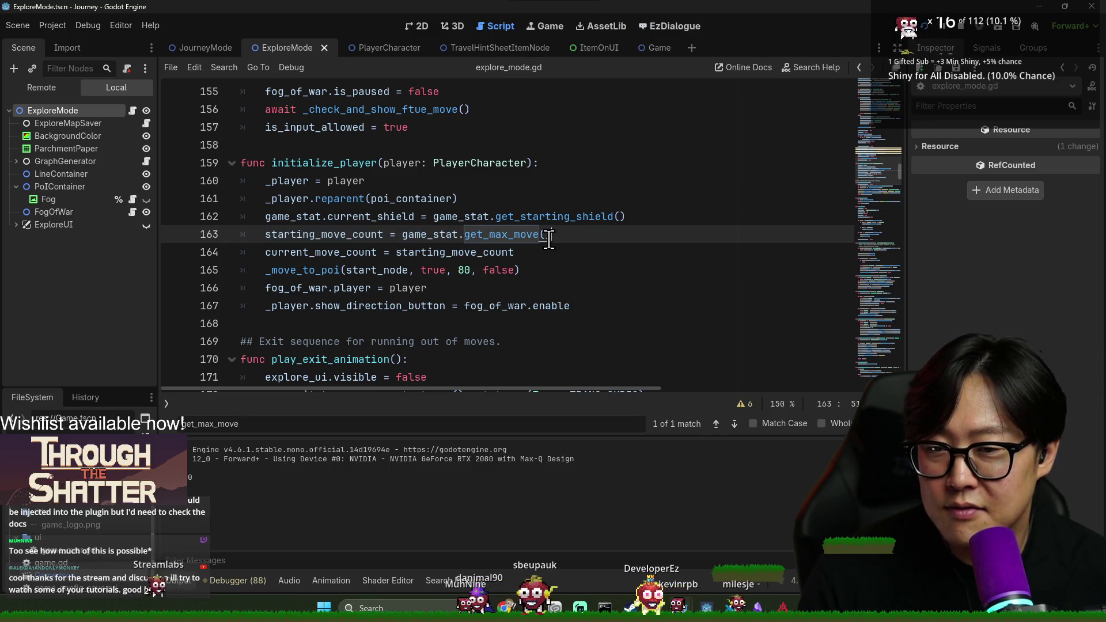
{"action": "left_click", "coordinate": [403, 234], "text": "shift"}
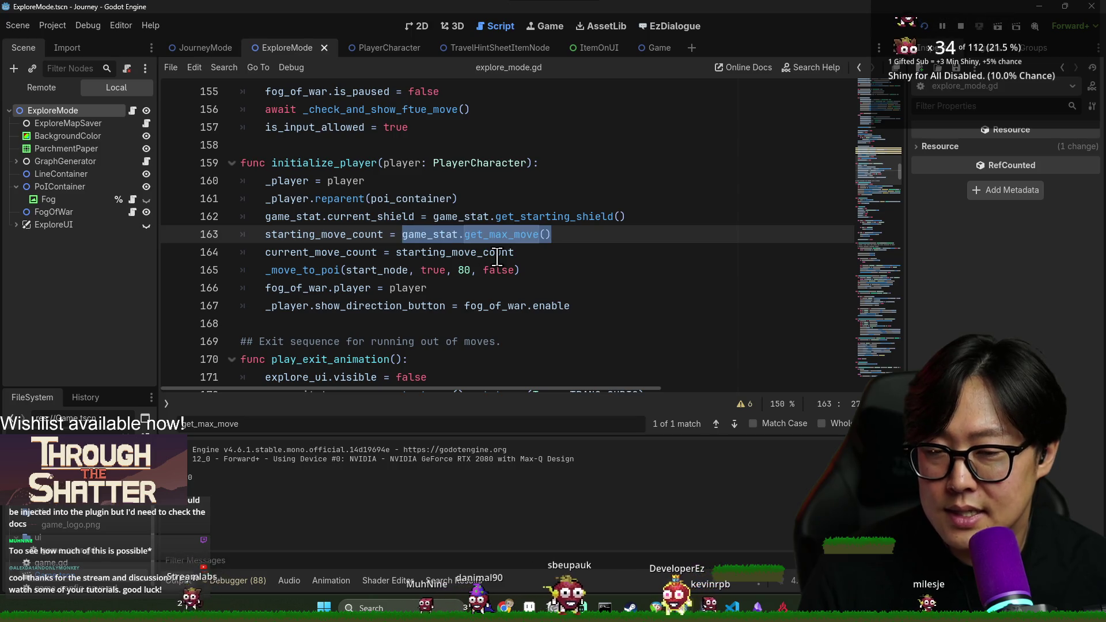
{"action": "double_click", "coordinate": [322, 234]}
{"action": "double_click", "coordinate": [353, 252]}
{"action": "double_click", "coordinate": [352, 234]}
{"action": "left_click", "coordinate": [343, 252]}
{"action": "double_click", "coordinate": [342, 251]}
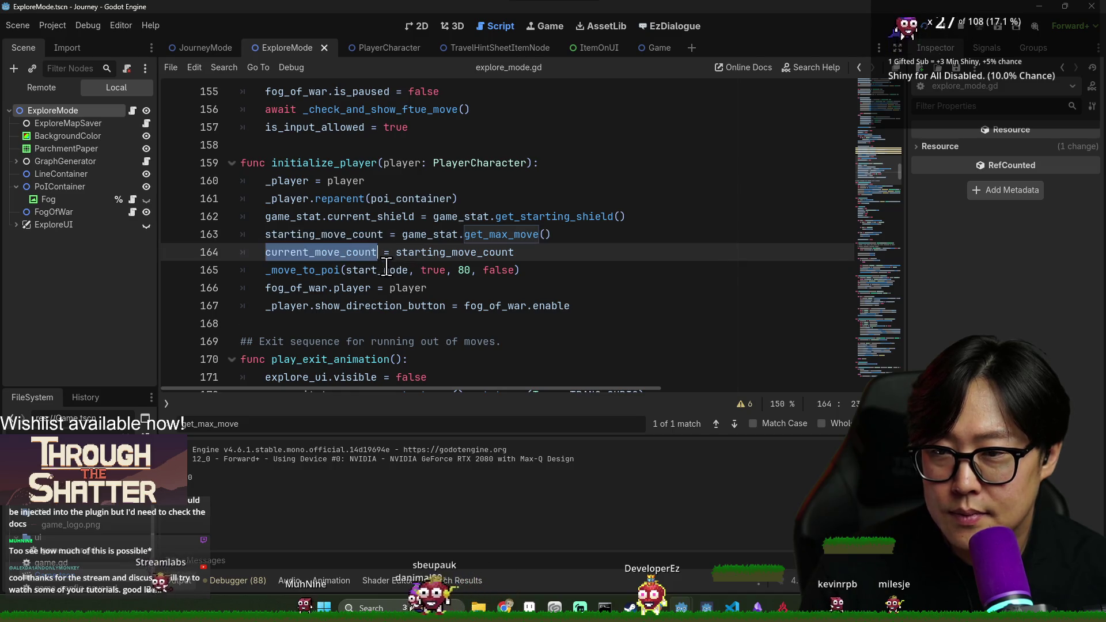
{"action": "key", "text": "ctrl+f"}
{"action": "key", "text": "Return"}
{"action": "key", "text": "Return"}
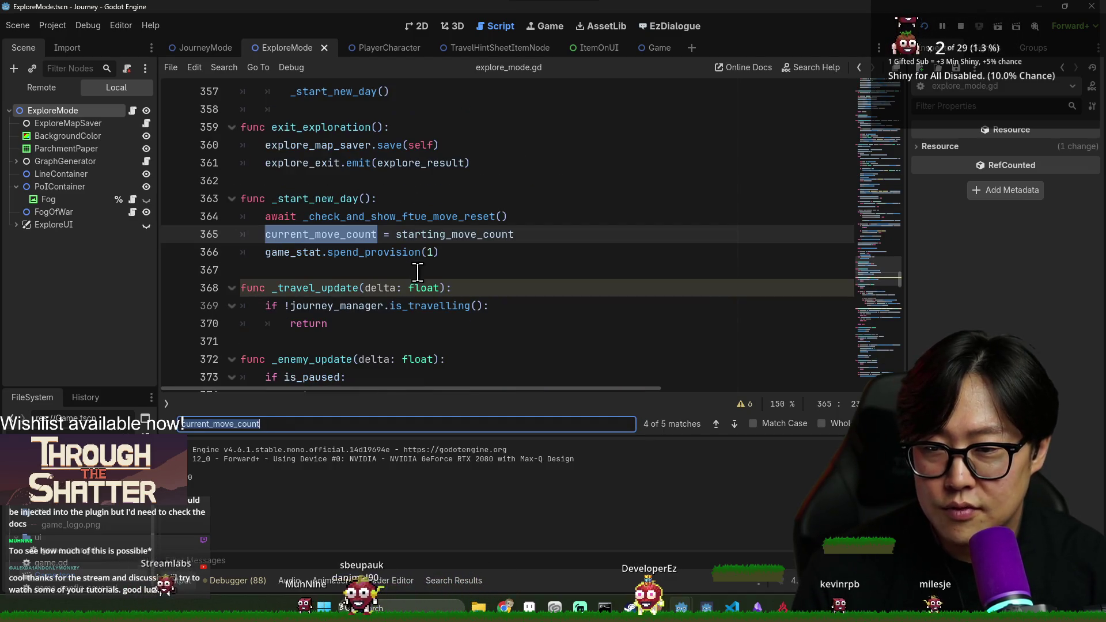
Delete the 'var starting_move_count := 0' declaration, save explore_mode.gd, and bring up the Steam page.
{"action": "double_click", "coordinate": [422, 235]}
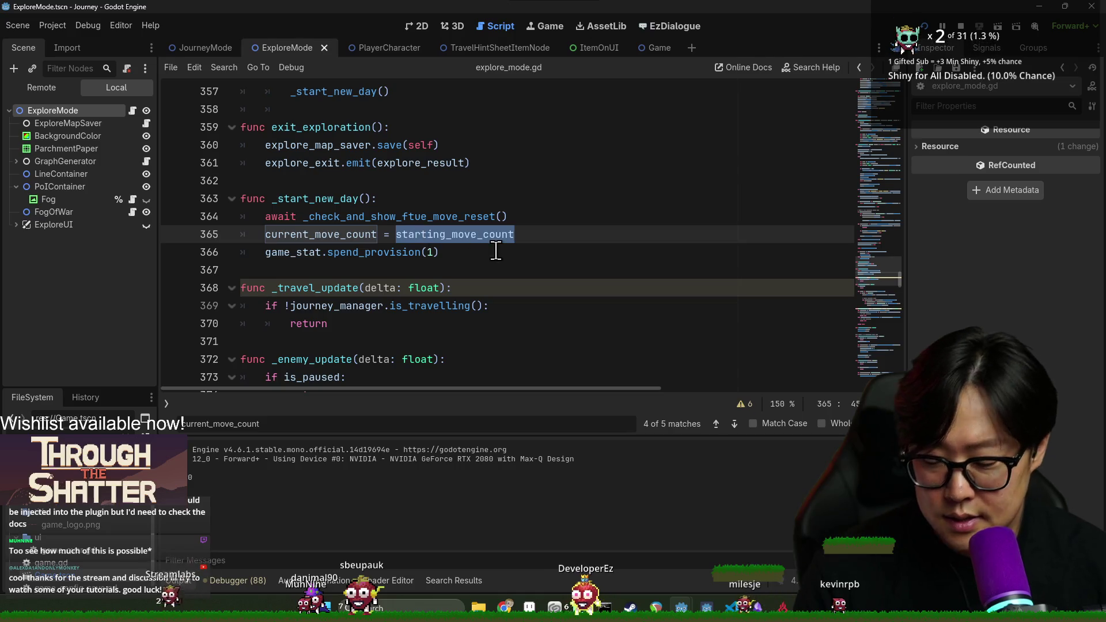
{"action": "left_click", "coordinate": [460, 241], "text": "ctrl"}
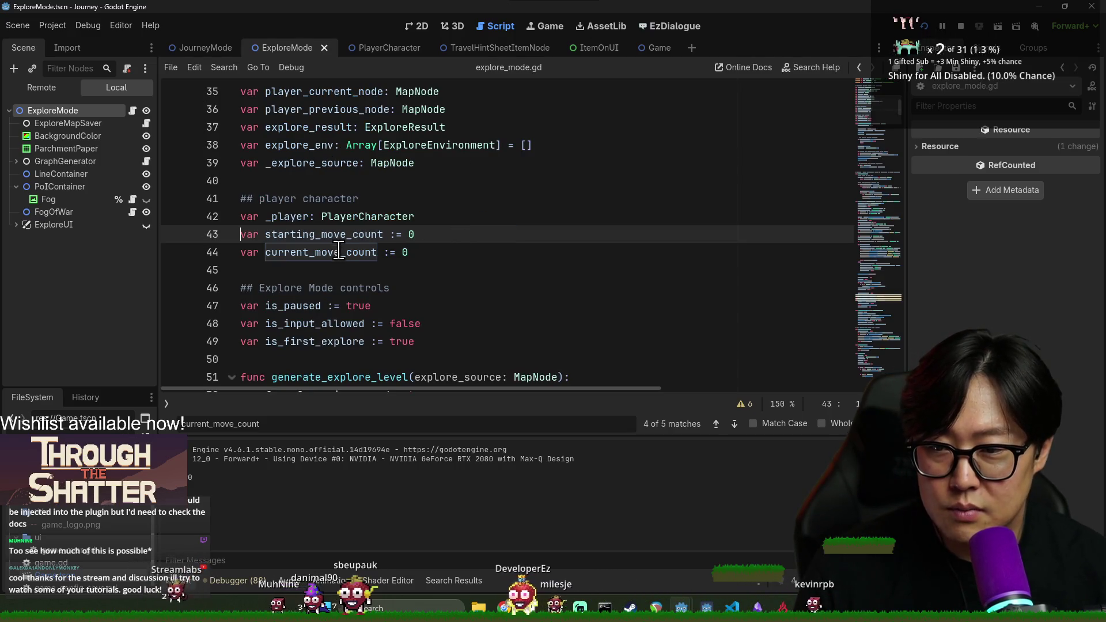
{"action": "key", "text": "ctrl+f"}
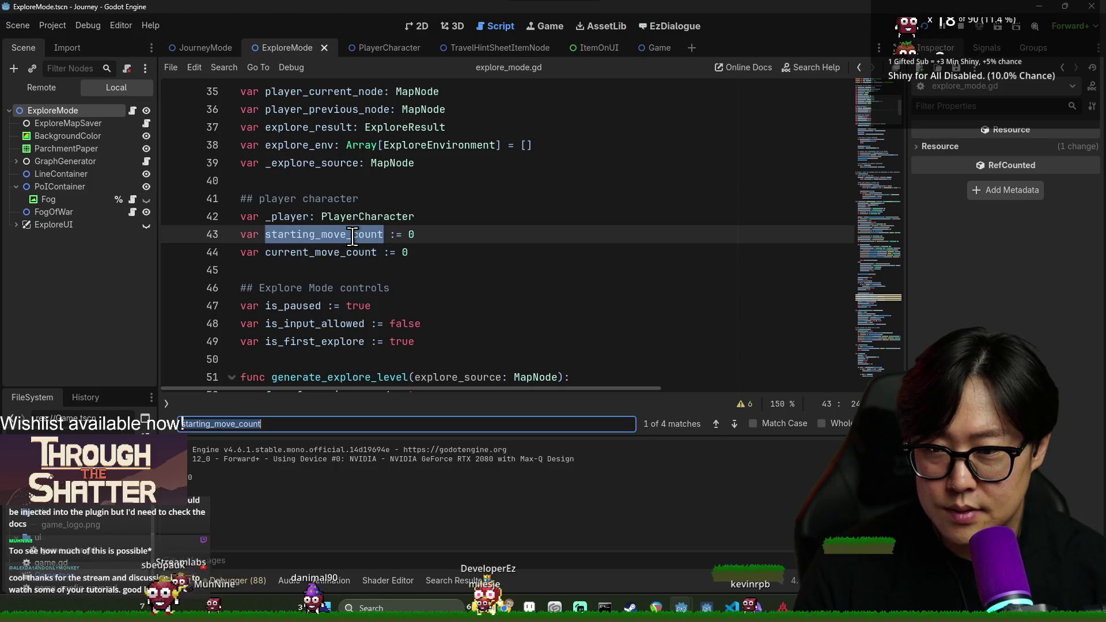
{"action": "key", "text": "Return"}
{"action": "key", "text": "Return"}
{"action": "key", "text": "Return"}
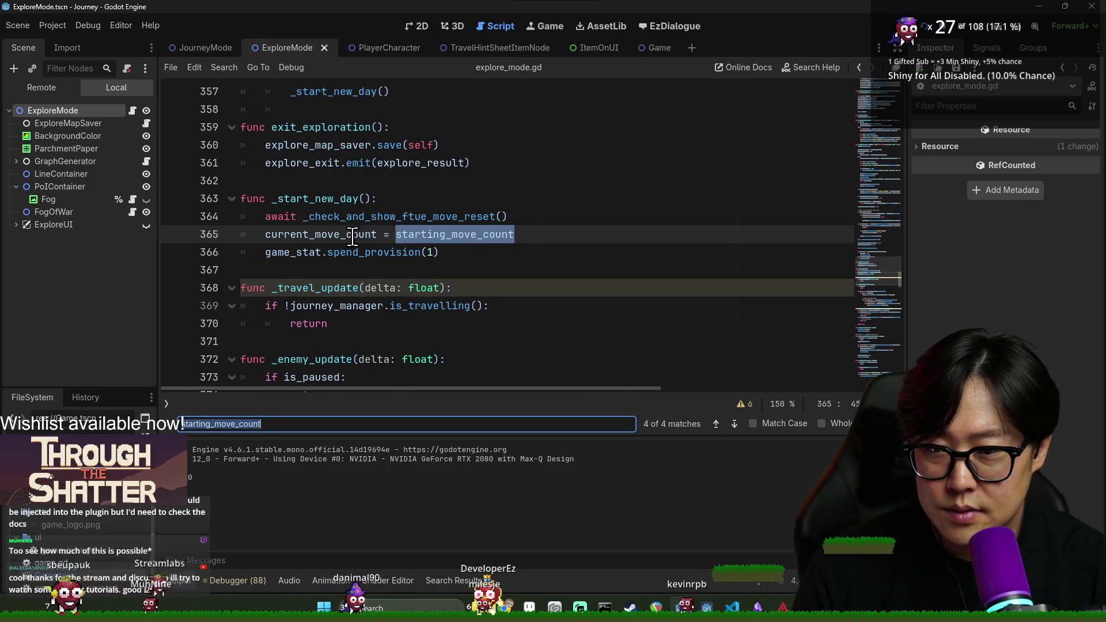
{"action": "key", "text": "Return"}
{"action": "left_click", "coordinate": [314, 238]}
{"action": "key", "text": "ctrl+shift+k"}
{"action": "key", "text": "ctrl+s"}
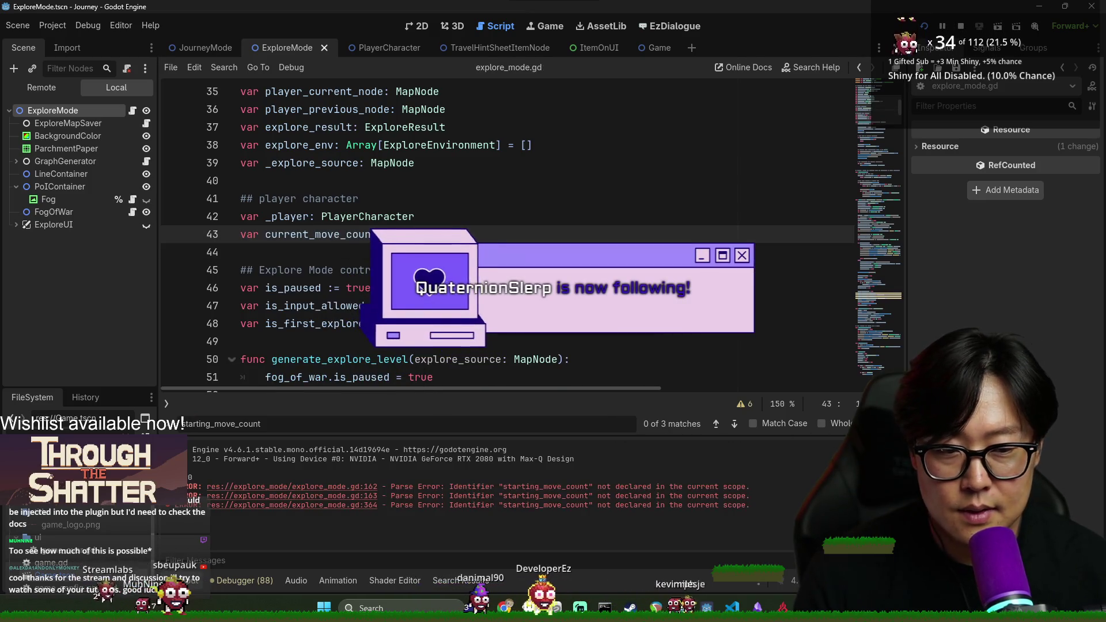
{"action": "key", "text": "Escape"}
{"action": "scroll", "coordinate": [487, 374], "scroll_direction": "down", "scroll_amount": 5}
{"action": "left_click", "coordinate": [487, 423]}
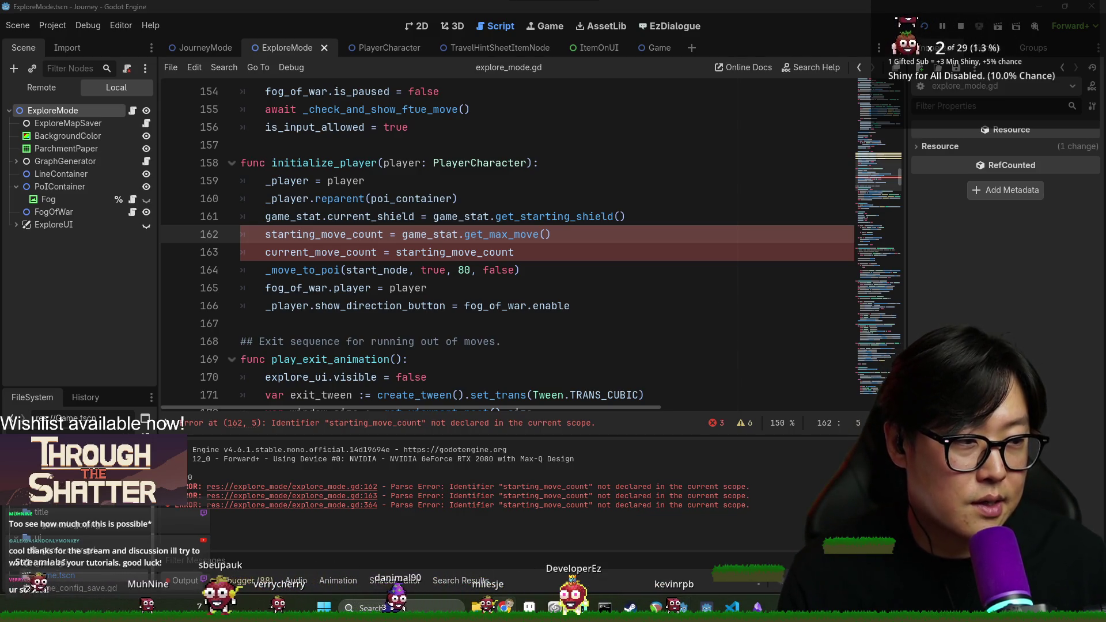
{"action": "key", "text": "alt+Tab"}
{"action": "double_click", "coordinate": [367, 2]}
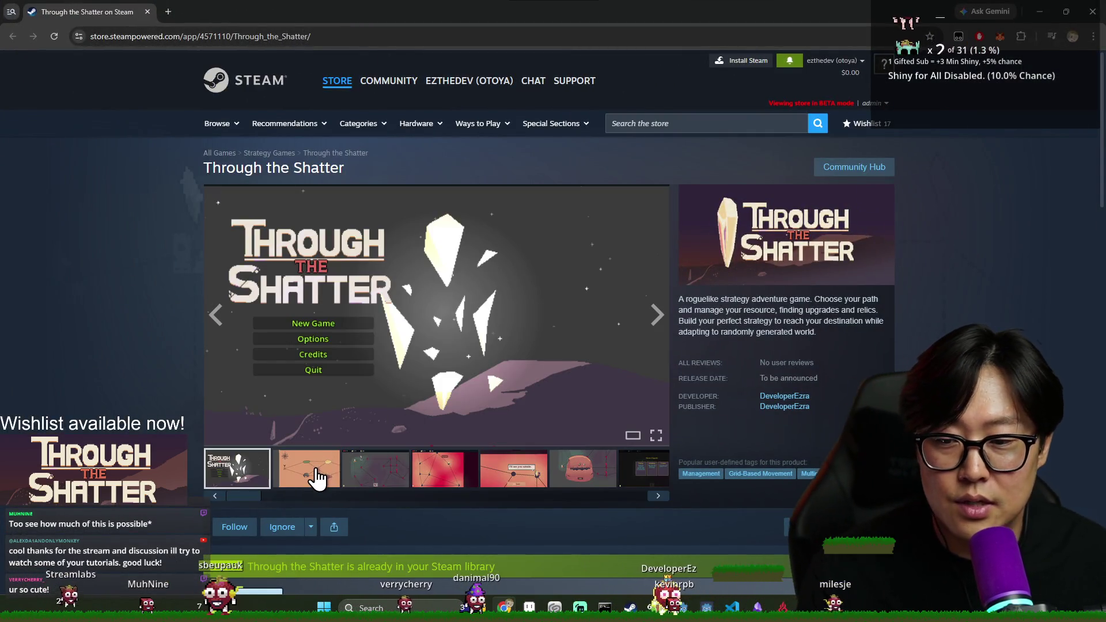
Browse the Through the Shatter screenshots (map, shop, upgrade choice), then close the browser.
{"action": "left_click", "coordinate": [318, 476]}
{"action": "left_click", "coordinate": [392, 476]}
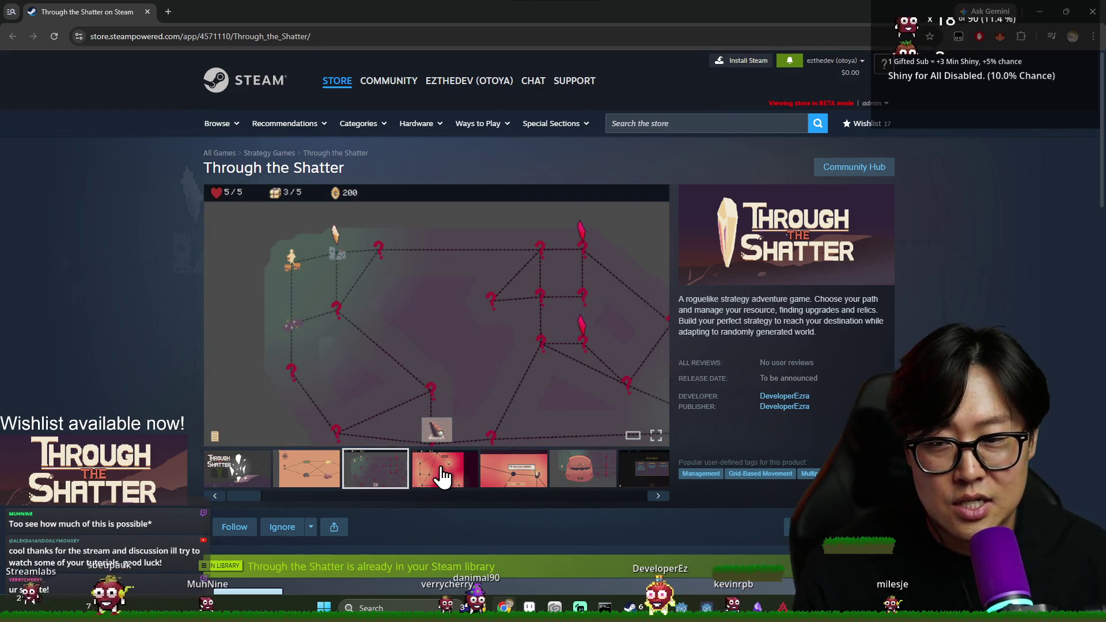
{"action": "left_click", "coordinate": [443, 476]}
{"action": "left_click", "coordinate": [505, 486]}
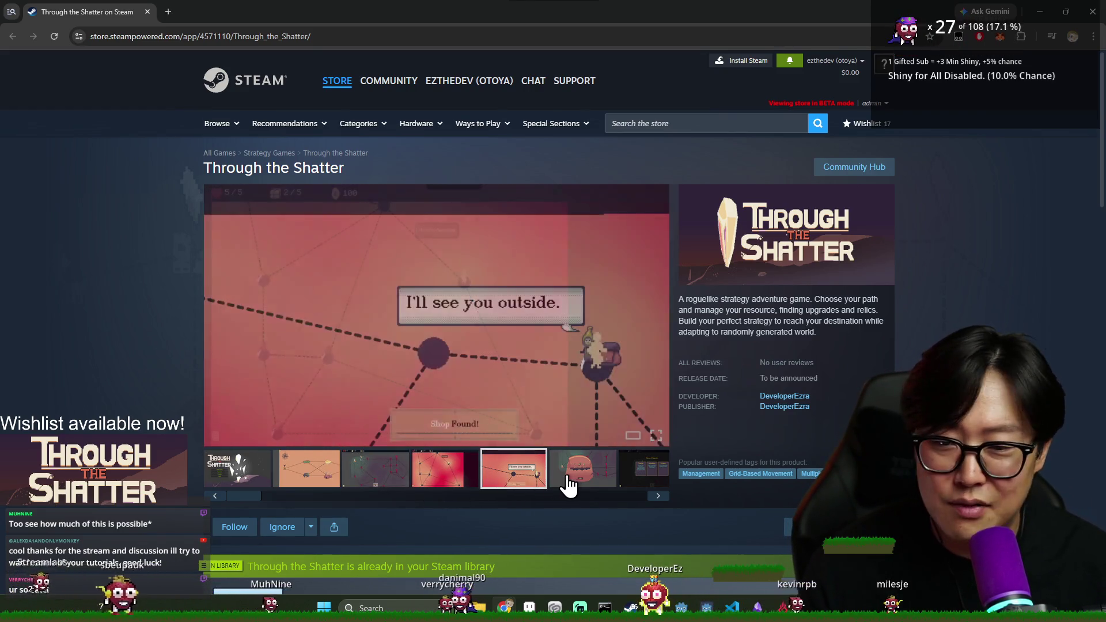
{"action": "left_click", "coordinate": [585, 483]}
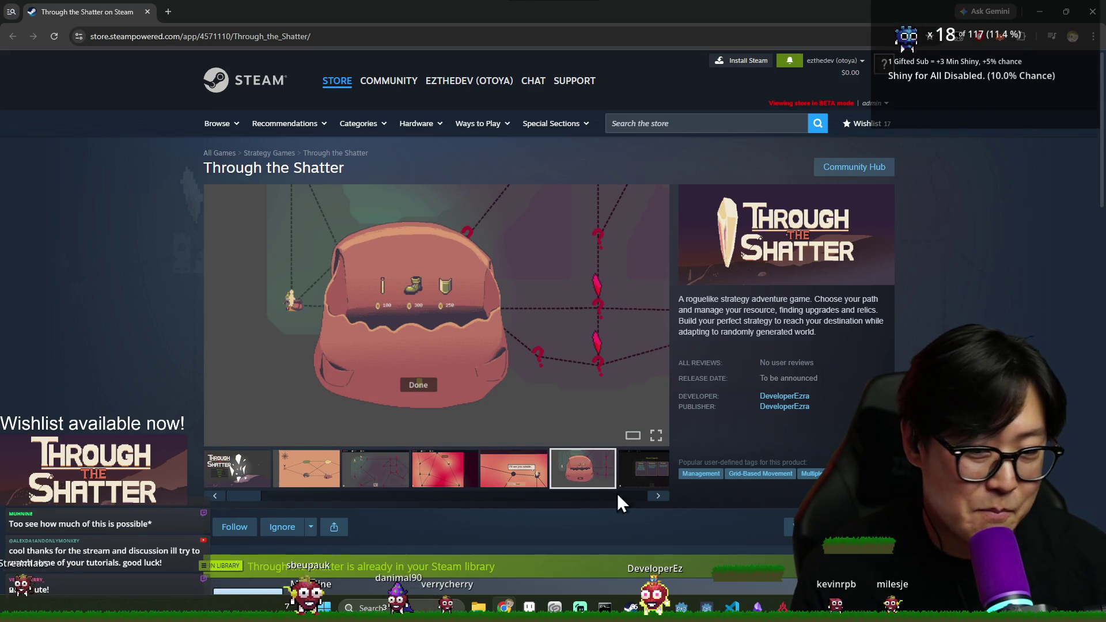
{"action": "left_click", "coordinate": [627, 482]}
{"action": "left_click", "coordinate": [617, 486]}
{"action": "left_click", "coordinate": [498, 478]}
{"action": "left_click", "coordinate": [444, 474]}
{"action": "left_click", "coordinate": [502, 484]}
{"action": "left_click", "coordinate": [576, 487]}
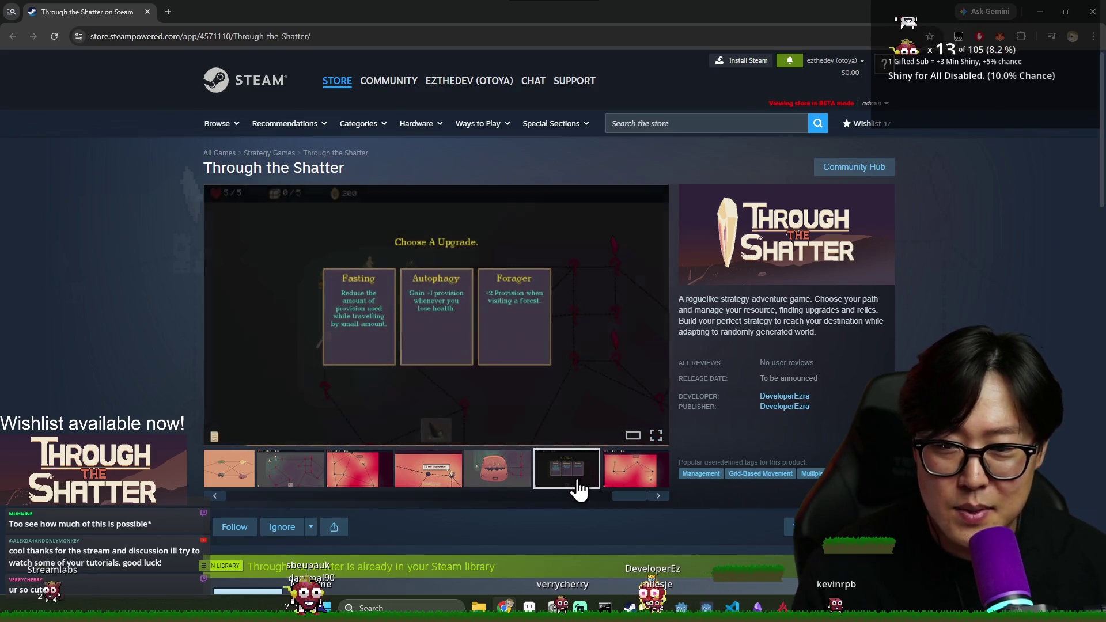
{"action": "left_click", "coordinate": [501, 486]}
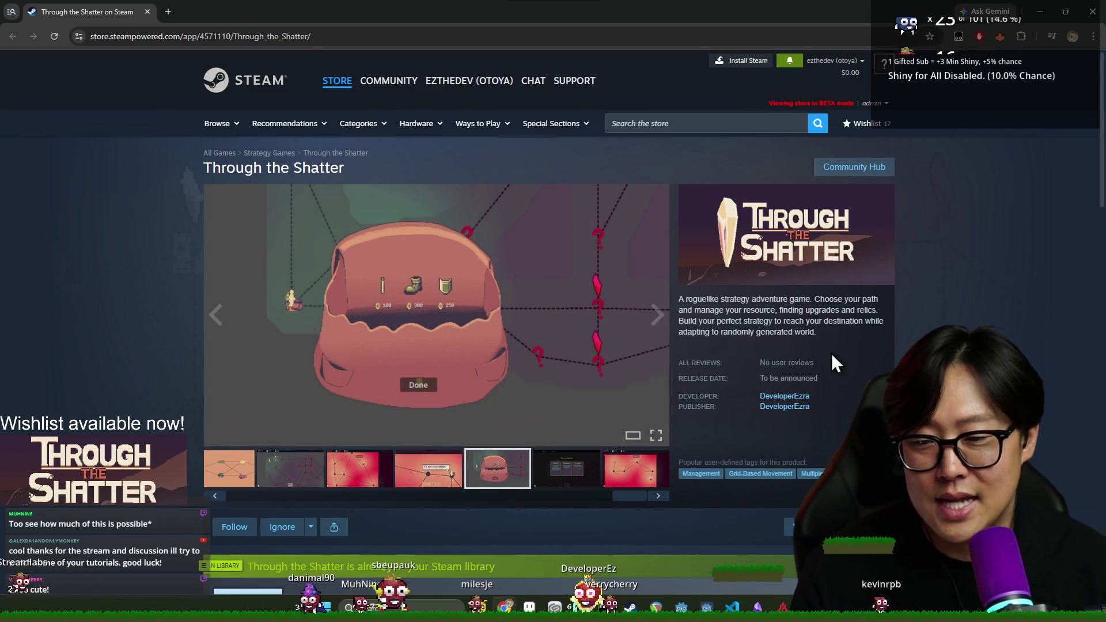
{"action": "left_click", "coordinate": [1093, 11]}
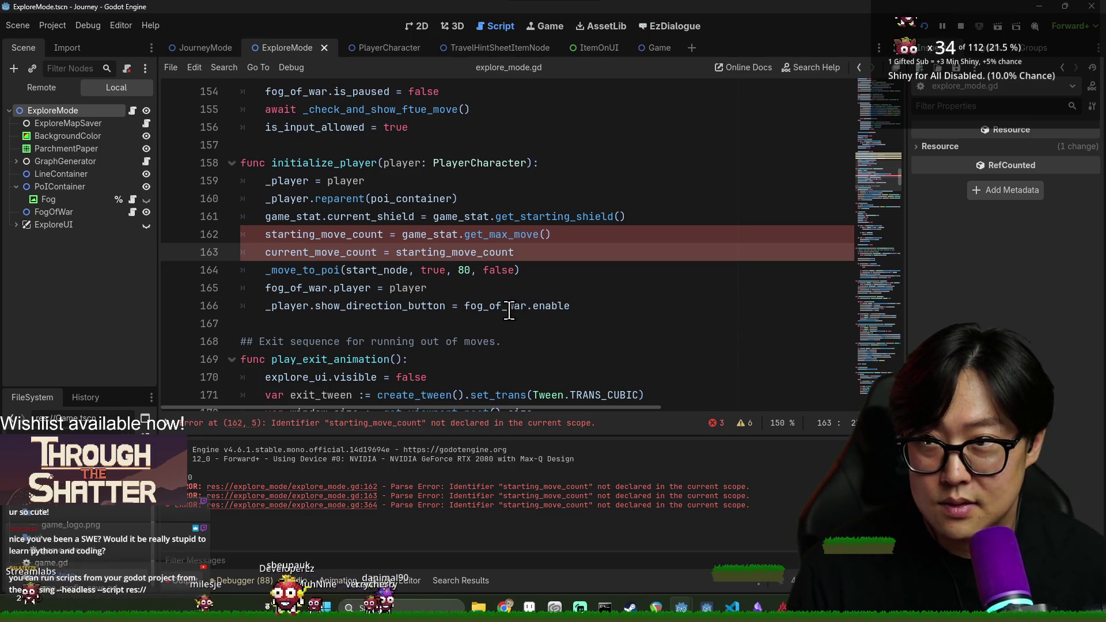
In initialize_player, remove the starting_move_count line and assign current_move_count from game_stat.get_max_move().
{"action": "double_click", "coordinate": [364, 235]}
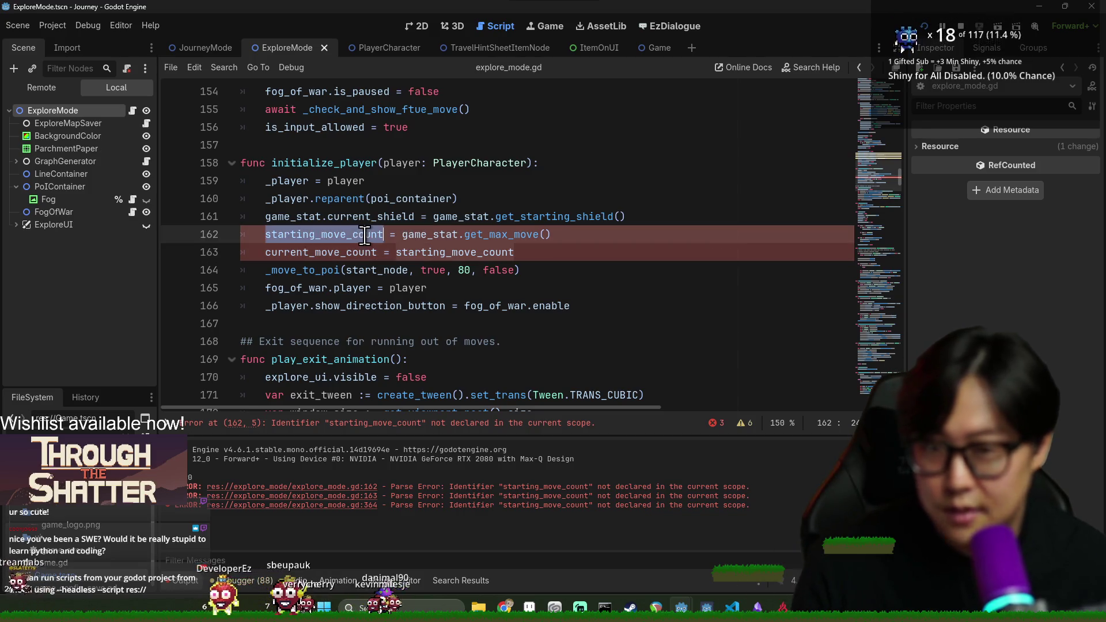
{"action": "triple_click", "coordinate": [365, 235]}
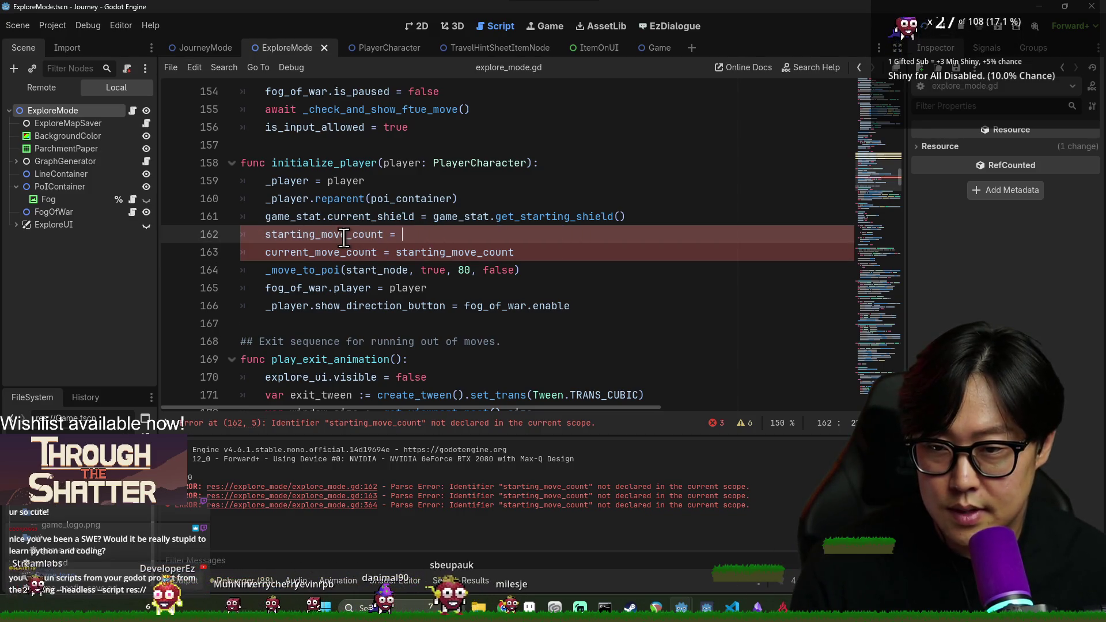
{"action": "key", "text": "BackSpace"}
{"action": "double_click", "coordinate": [444, 235]}
{"action": "type", "text": "game_stat.get_max_move()"}
{"action": "key", "text": "ctrl+s"}
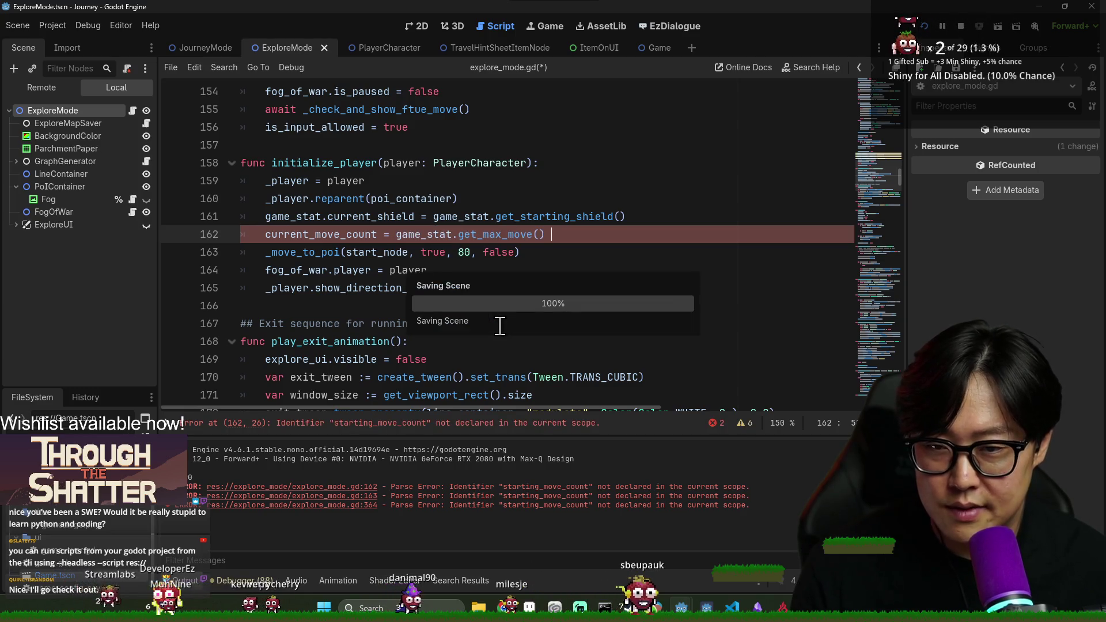
Replace starting_move_count with get_max_move() in _start_new_day, save, and return to the debug game.
{"action": "key", "text": "ctrl+f"}
{"action": "type", "text": "new_day"}
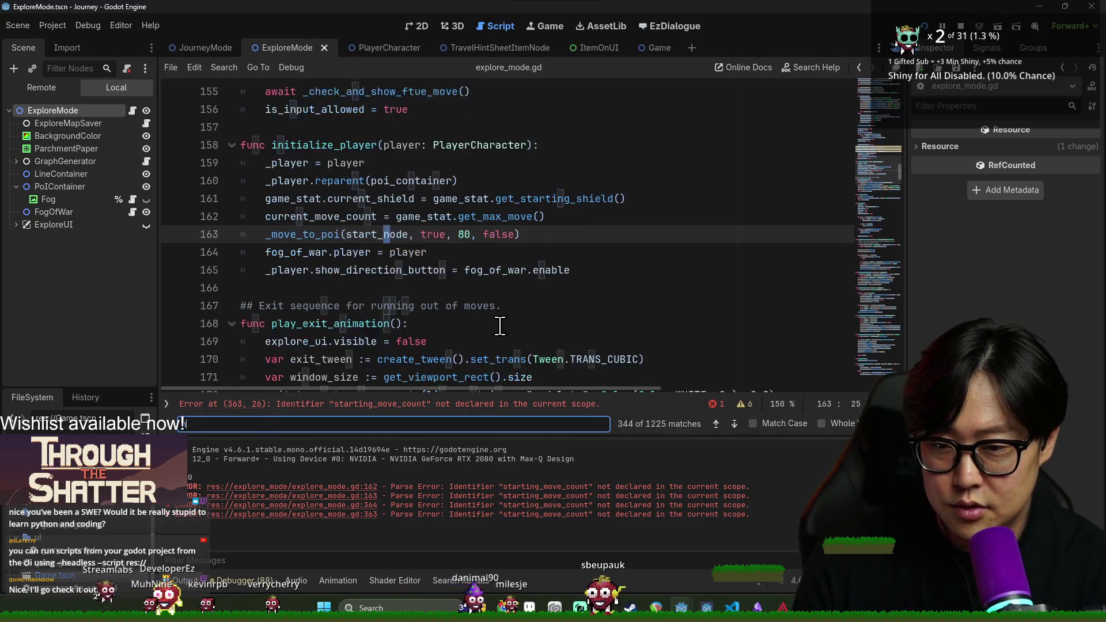
{"action": "left_click", "coordinate": [378, 236]}
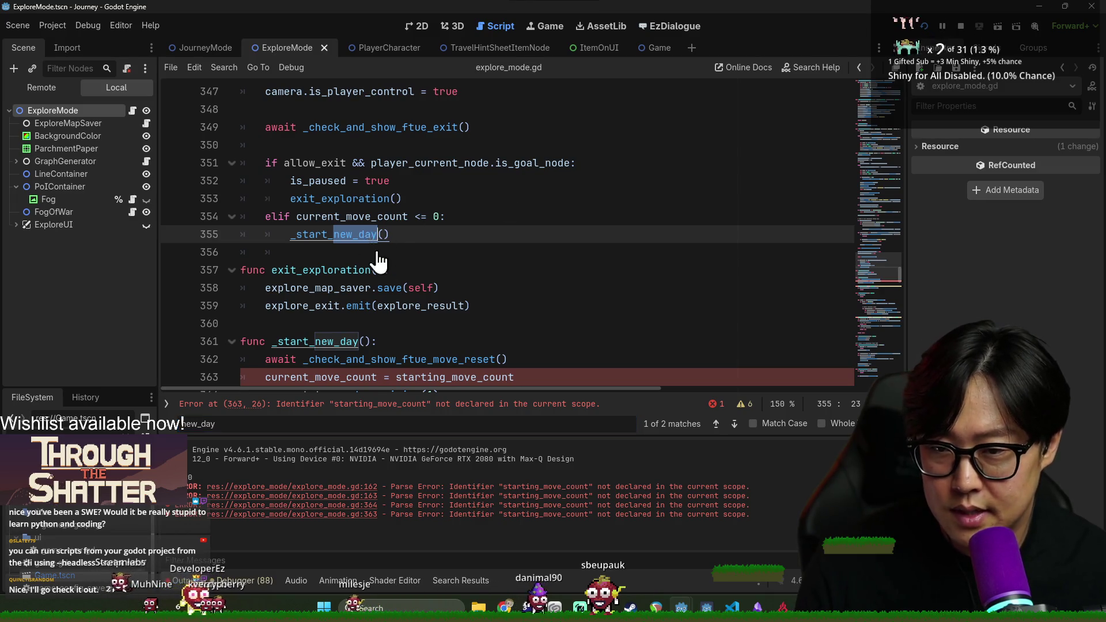
{"action": "scroll", "coordinate": [378, 242], "scroll_direction": "down", "scroll_amount": 2}
{"action": "double_click", "coordinate": [345, 270]}
{"action": "key", "text": "ctrl+s"}
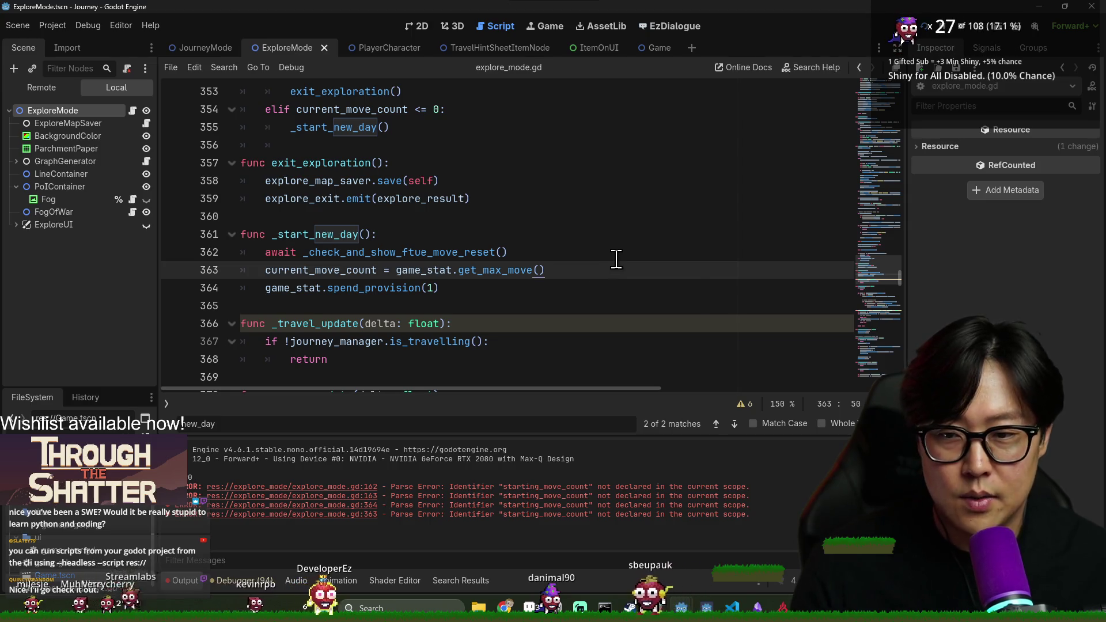
{"action": "key", "text": "alt+Tab"}
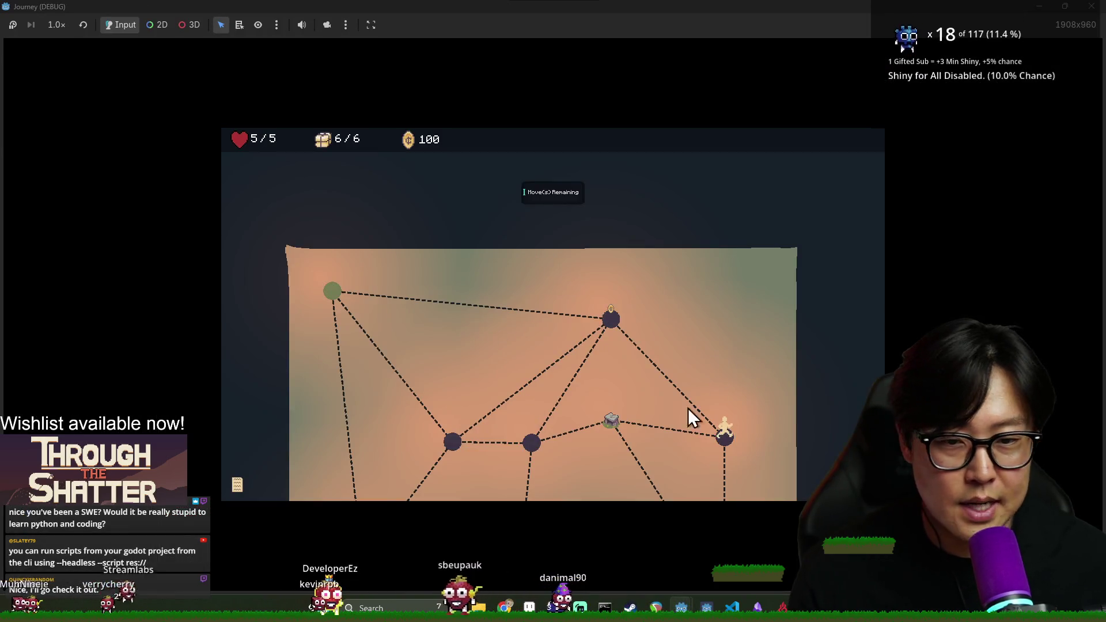
Walk to the Crystal Sanctuary and take +1 Max Health, raising health to 6/6.
{"action": "scroll", "coordinate": [674, 400], "scroll_direction": "down", "scroll_amount": 3}
{"action": "left_click", "coordinate": [723, 475]}
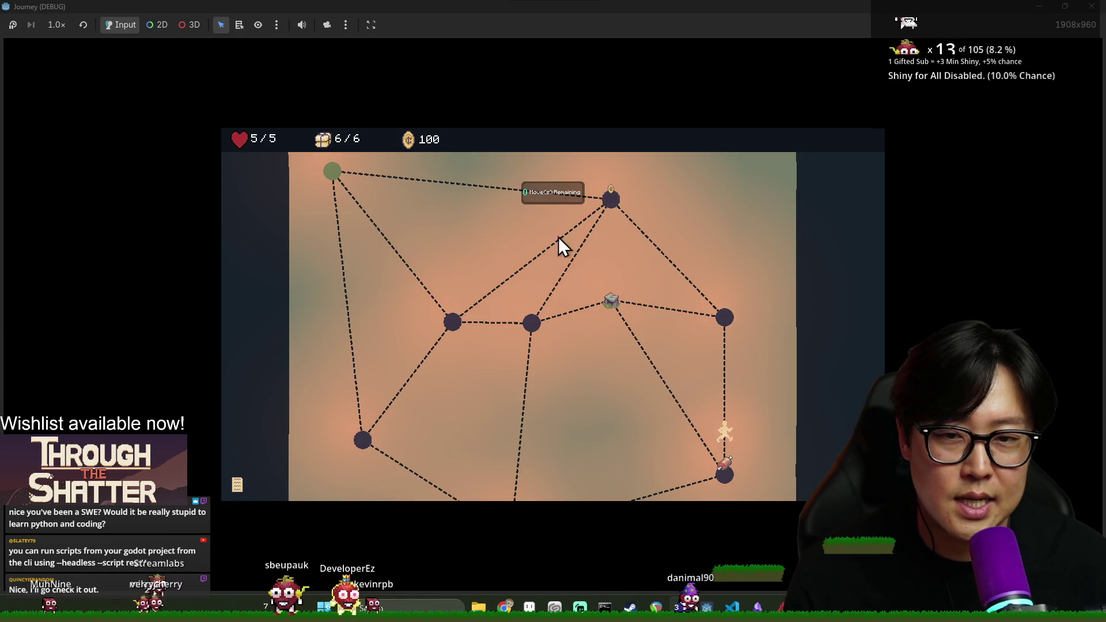
{"action": "scroll", "coordinate": [617, 293], "scroll_direction": "down", "scroll_amount": 3}
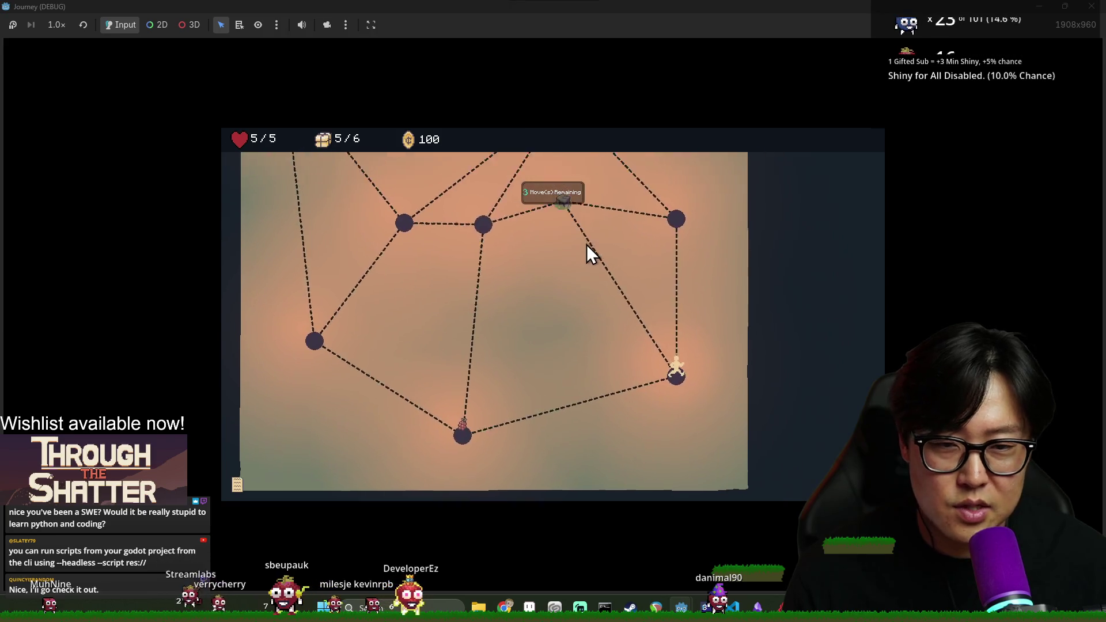
{"action": "scroll", "coordinate": [588, 236], "scroll_direction": "up", "scroll_amount": 2}
{"action": "left_click", "coordinate": [556, 282]}
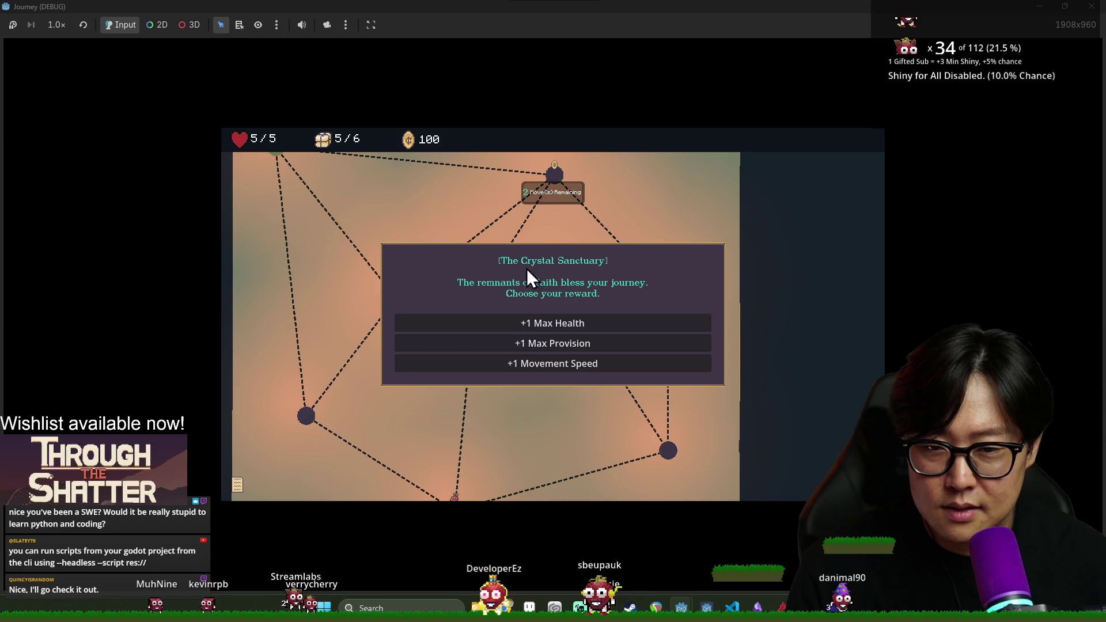
{"action": "left_click", "coordinate": [565, 327]}
Keep moving through the centre and left nodes until the moves run out and reset.
{"action": "left_click", "coordinate": [476, 301]}
{"action": "left_click", "coordinate": [395, 299]}
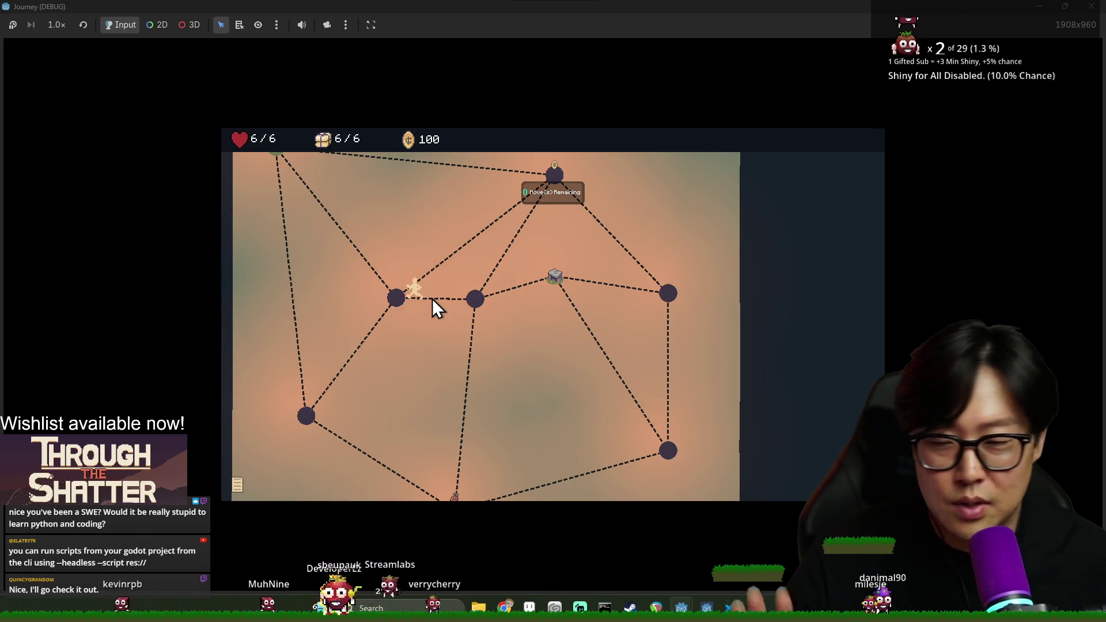
{"action": "scroll", "coordinate": [299, 209], "scroll_direction": "up", "scroll_amount": 2}
{"action": "left_click", "coordinate": [324, 262]}
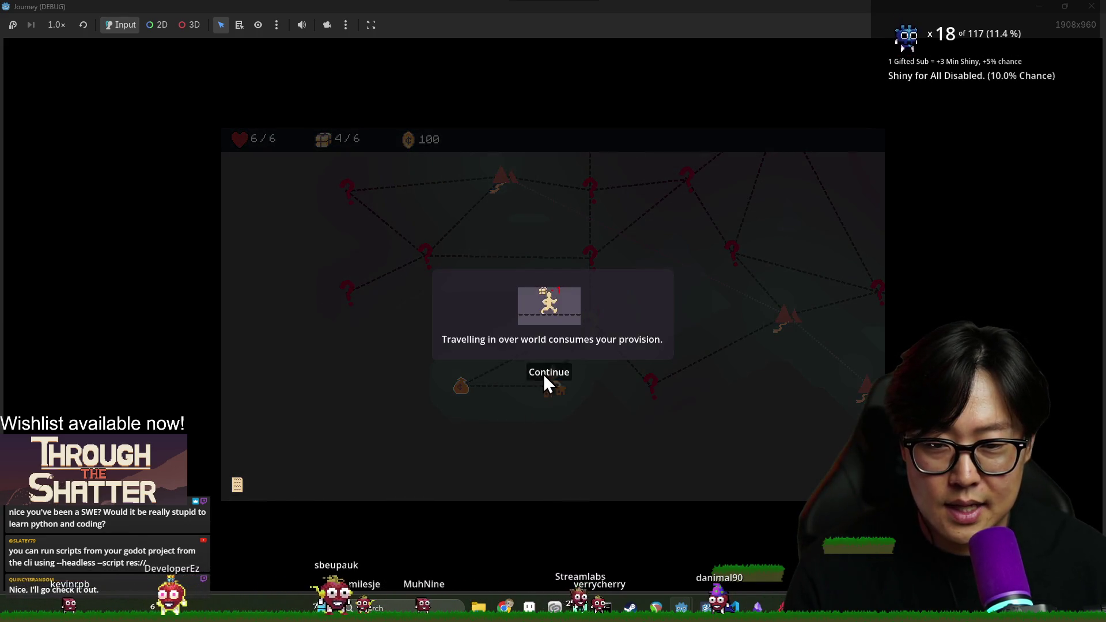
Dismiss the health tutorial messages and search the current location.
{"action": "left_click", "coordinate": [543, 373]}
{"action": "left_click", "coordinate": [544, 373]}
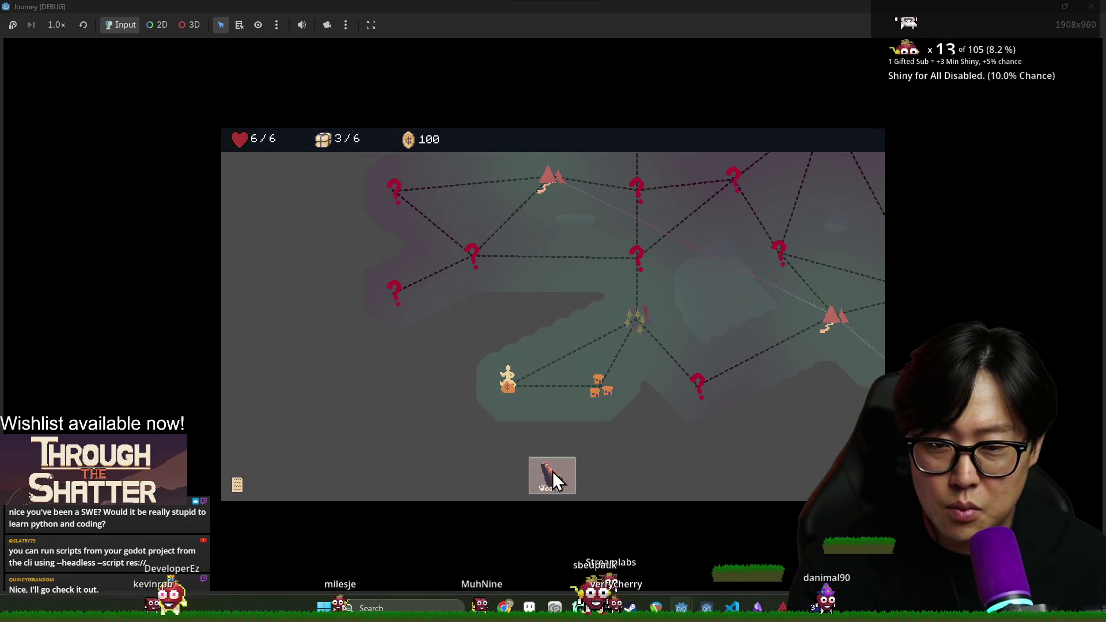
{"action": "left_click", "coordinate": [561, 477]}
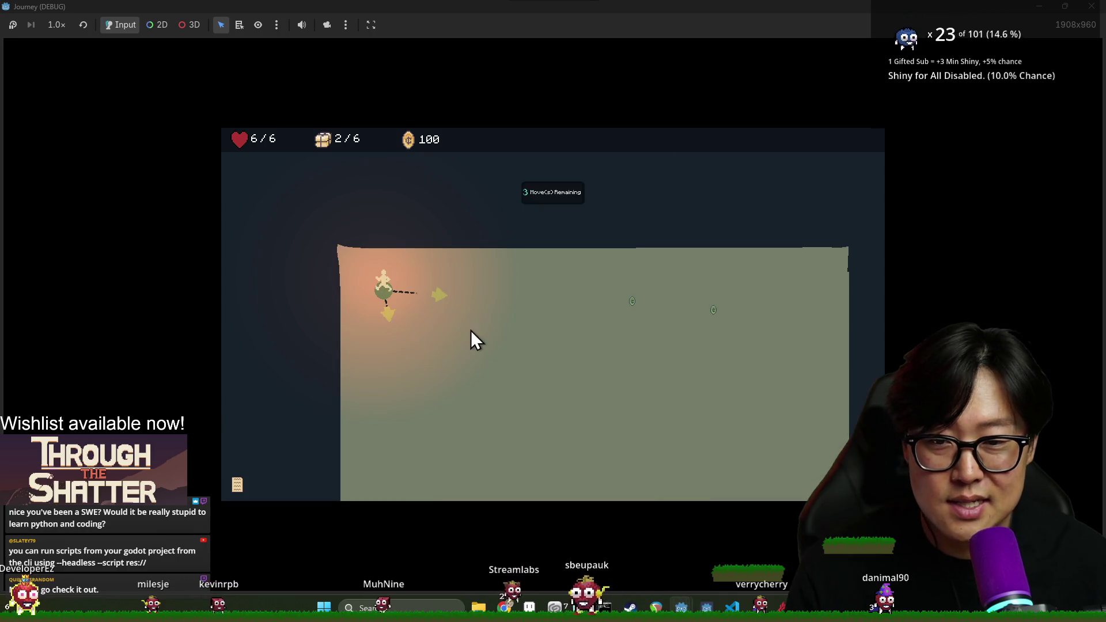
Walk the exploration path right, down, left and up-left into the next area.
{"action": "left_click", "coordinate": [447, 296]}
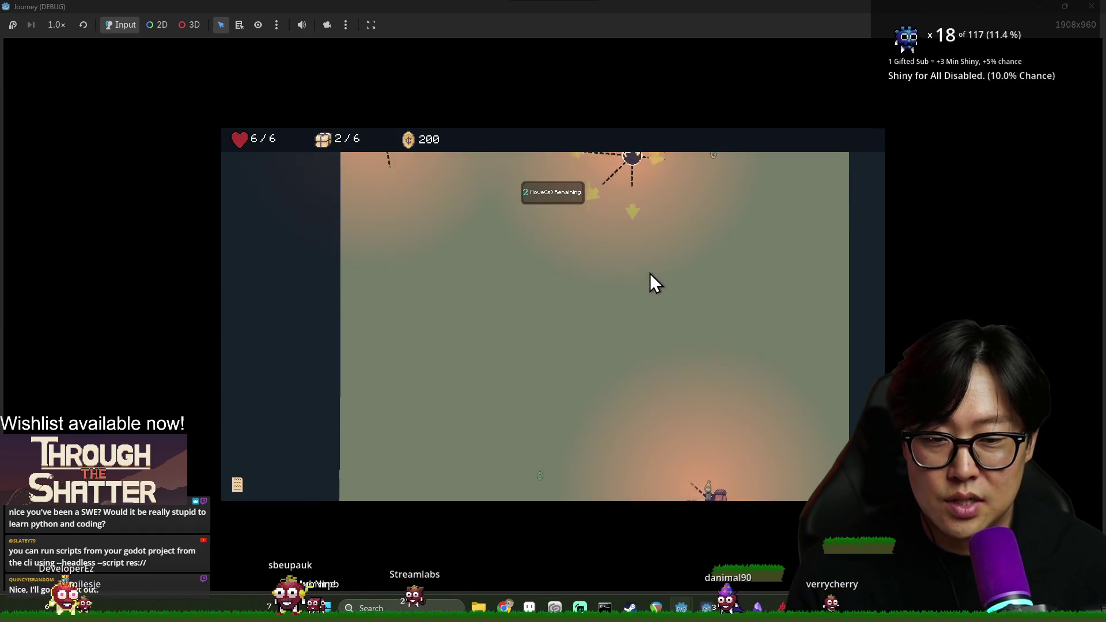
{"action": "left_click", "coordinate": [651, 289]}
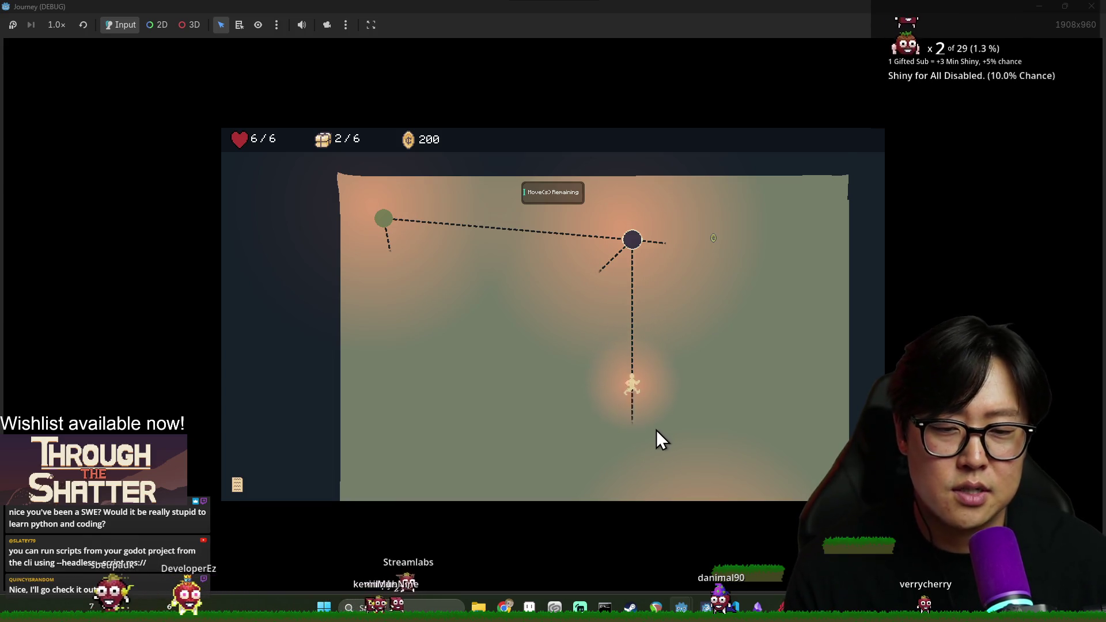
{"action": "left_click", "coordinate": [644, 388]}
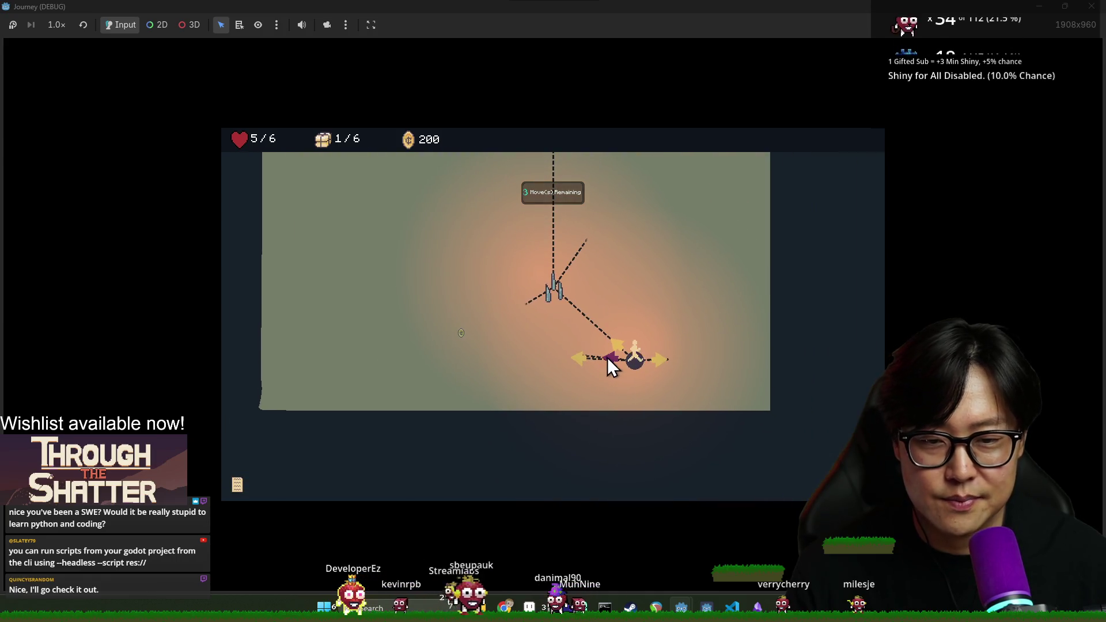
{"action": "left_click", "coordinate": [608, 358]}
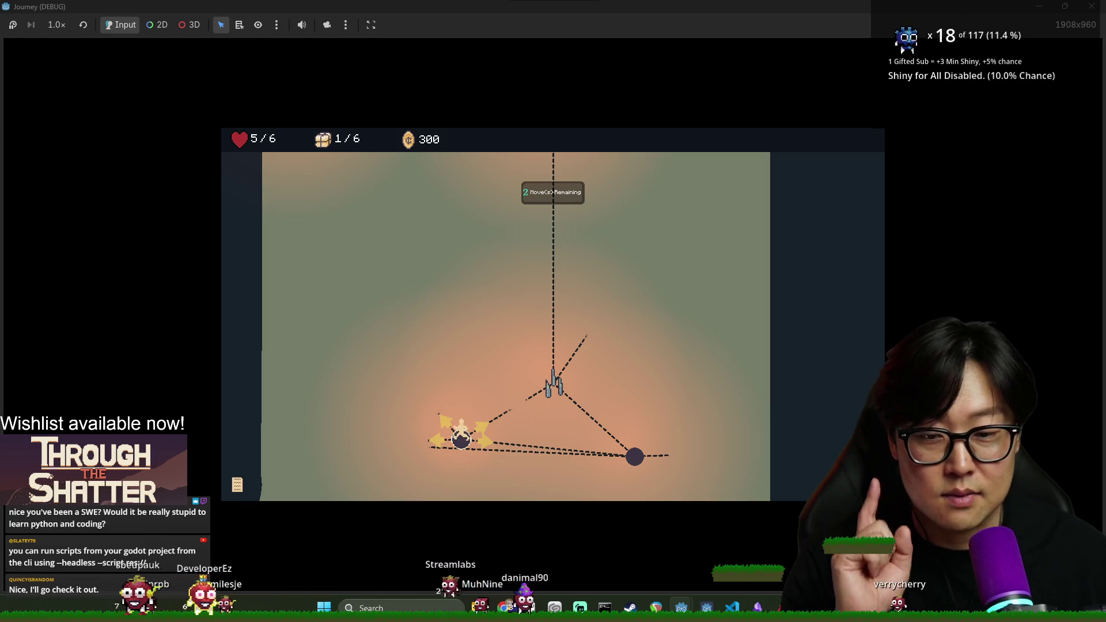
{"action": "left_click", "coordinate": [440, 423]}
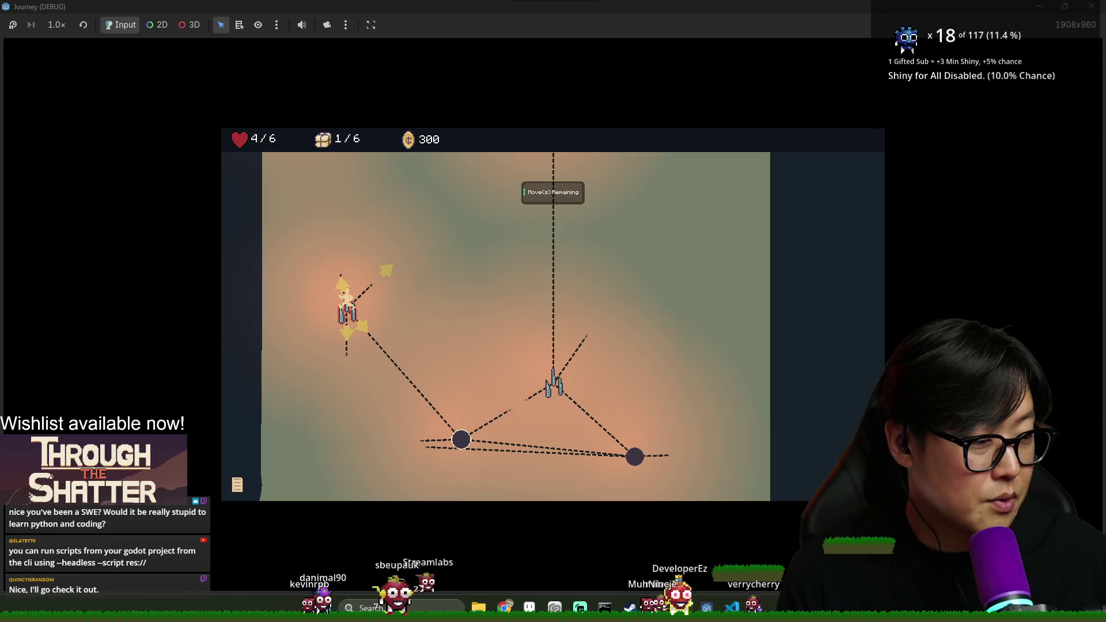
{"action": "left_click", "coordinate": [368, 326]}
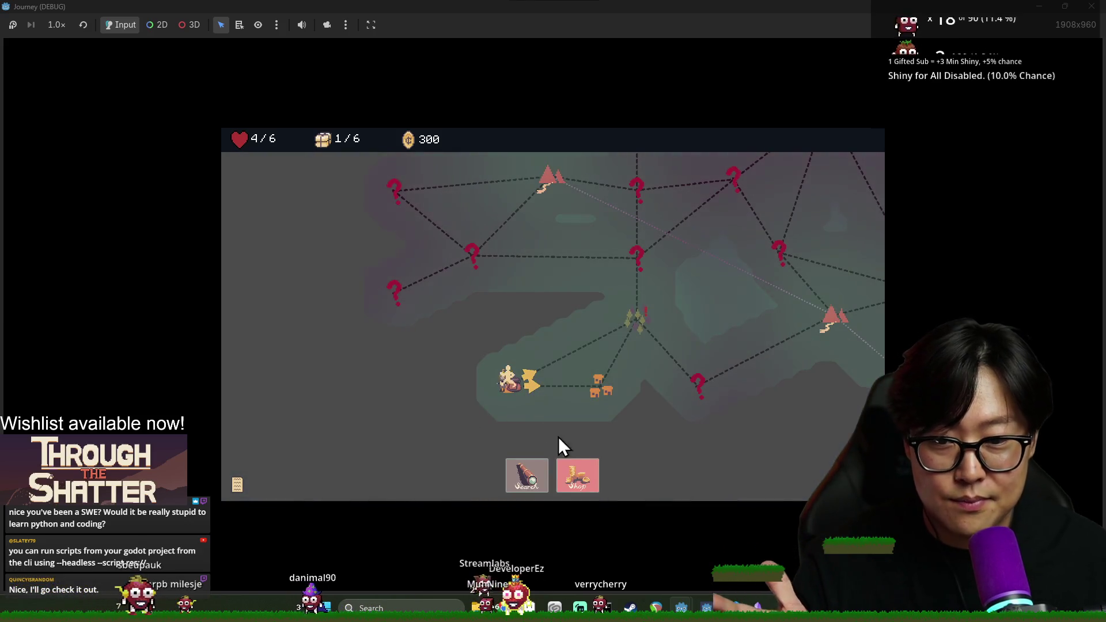
Buy the Sight Scope at the shop, leave camp, and travel toward the crystal node.
{"action": "left_click", "coordinate": [576, 476]}
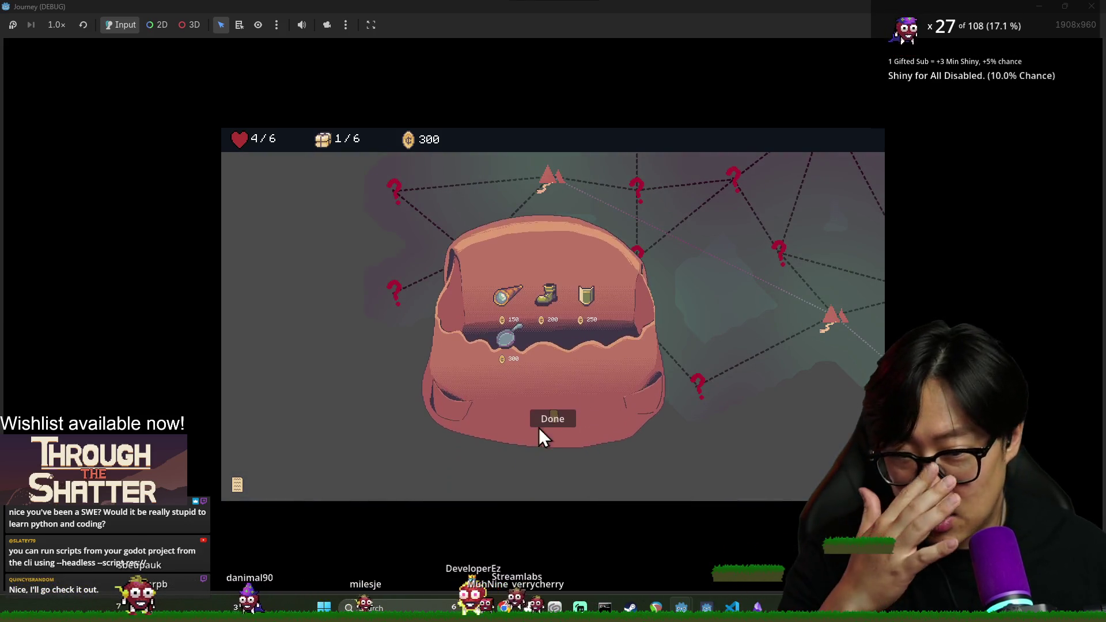
{"action": "mouse_move", "coordinate": [506, 288]}
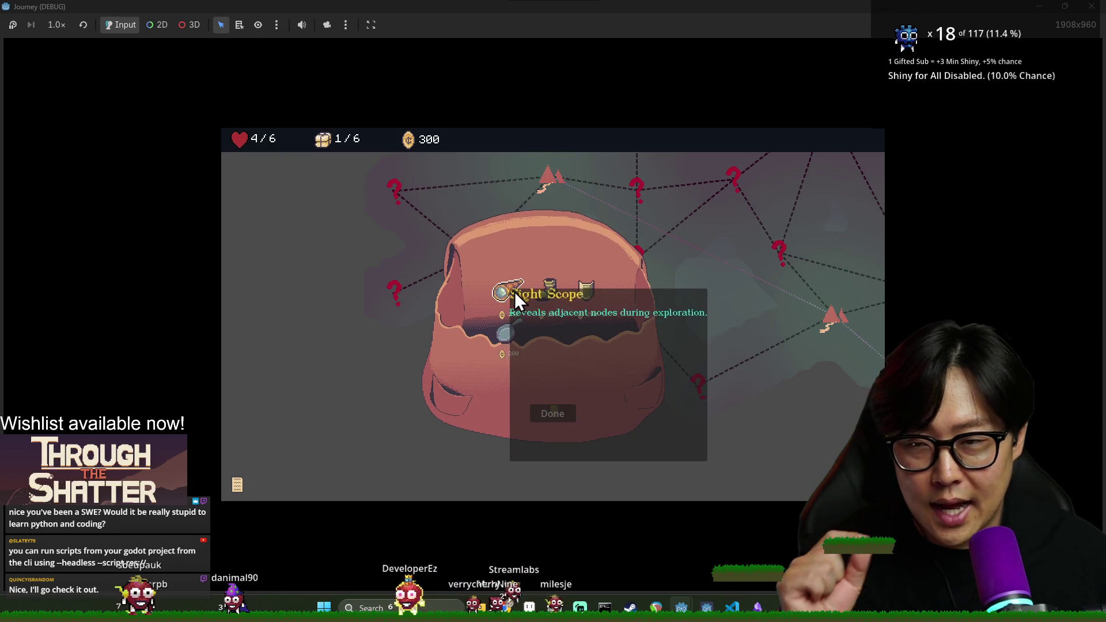
{"action": "mouse_move", "coordinate": [520, 323]}
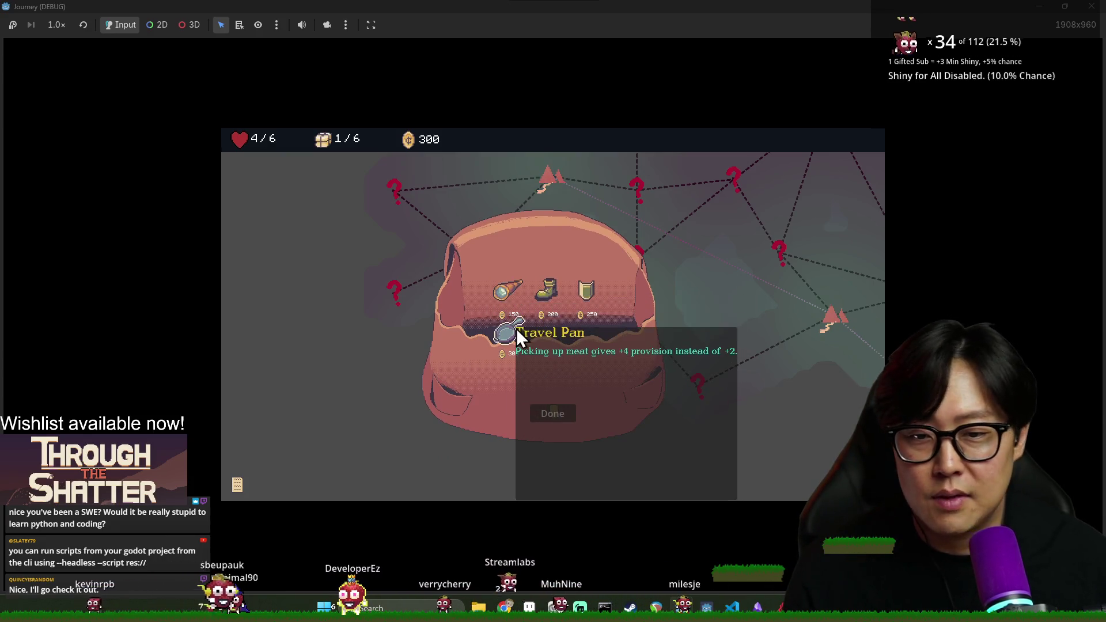
{"action": "left_click", "coordinate": [502, 291]}
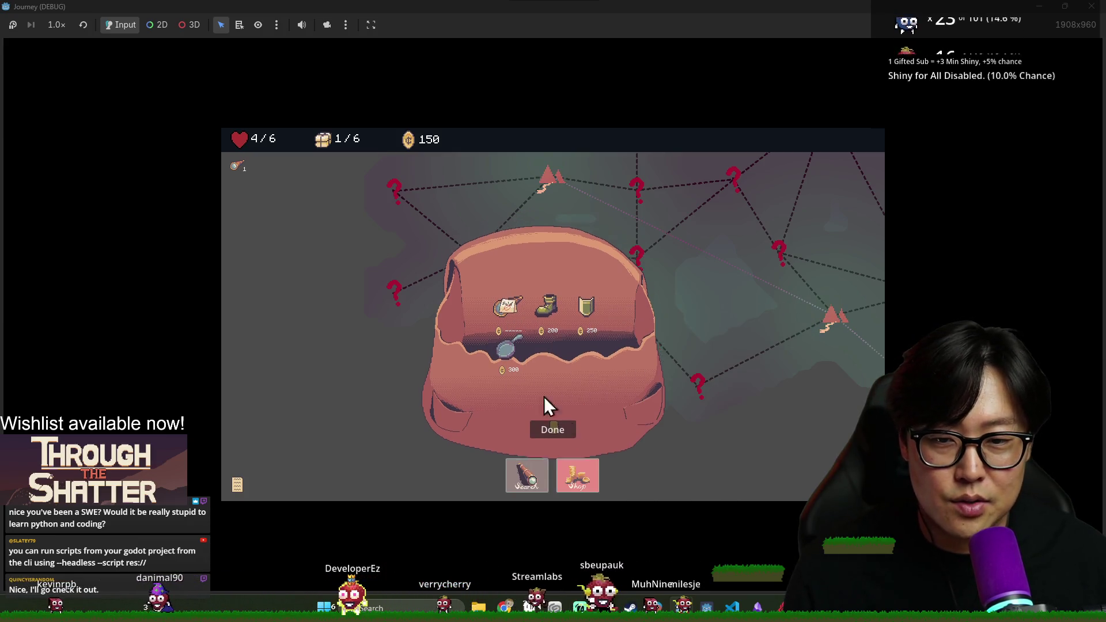
{"action": "left_click", "coordinate": [553, 429]}
{"action": "left_click", "coordinate": [589, 355]}
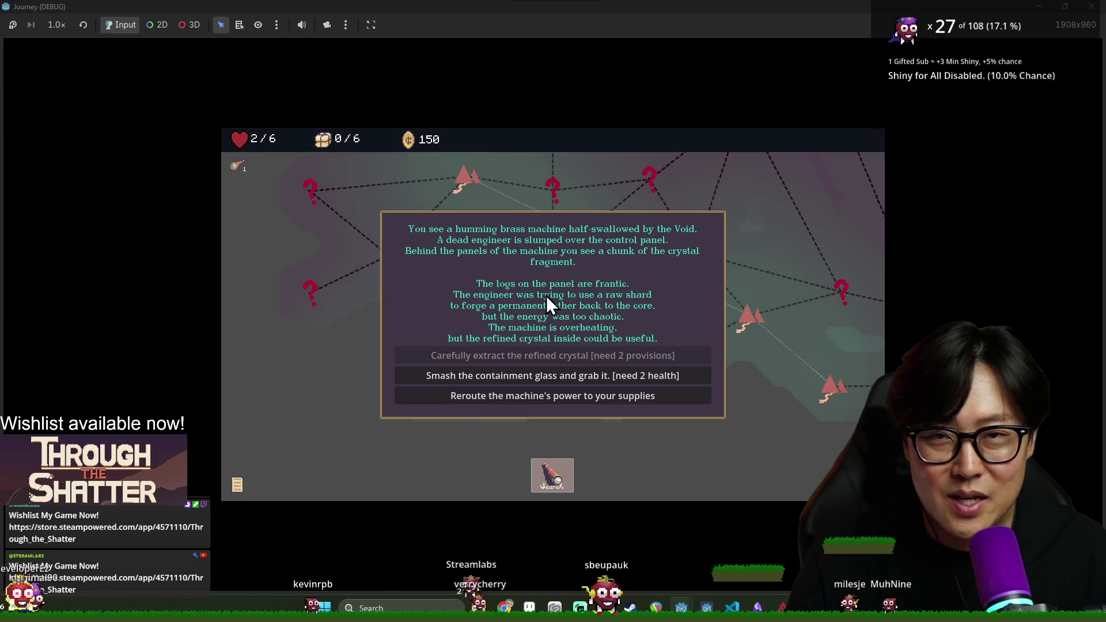
{"action": "key", "text": "alt+Tab"}
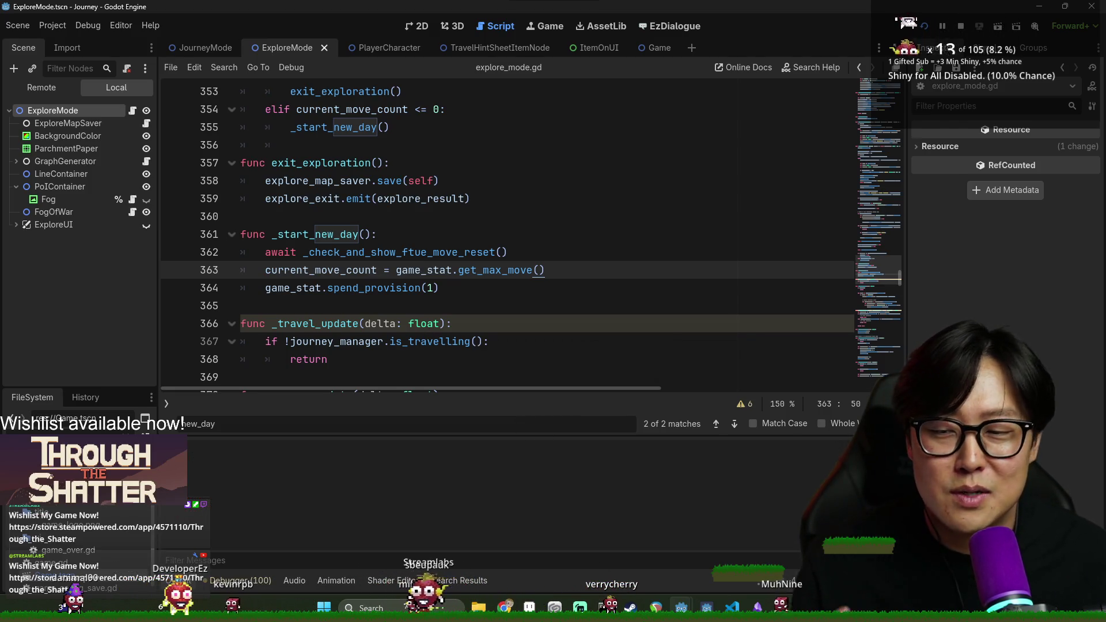
{"action": "key", "text": "F5"}
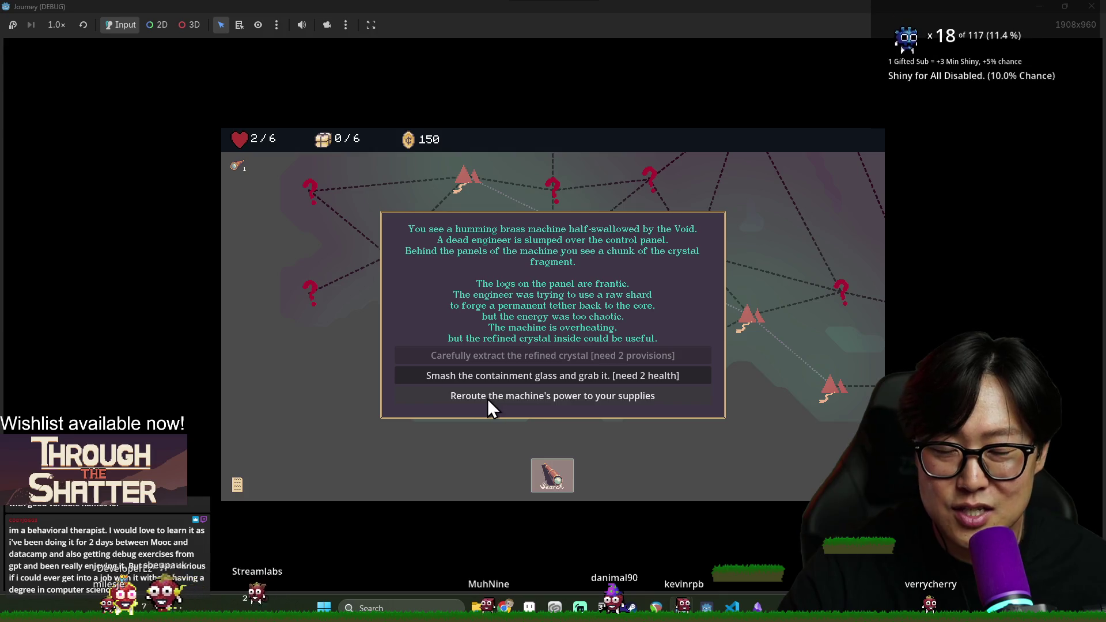
Reroute the brass machine's power to supplies for +3 provisions, then leave the event.
{"action": "left_click", "coordinate": [528, 398]}
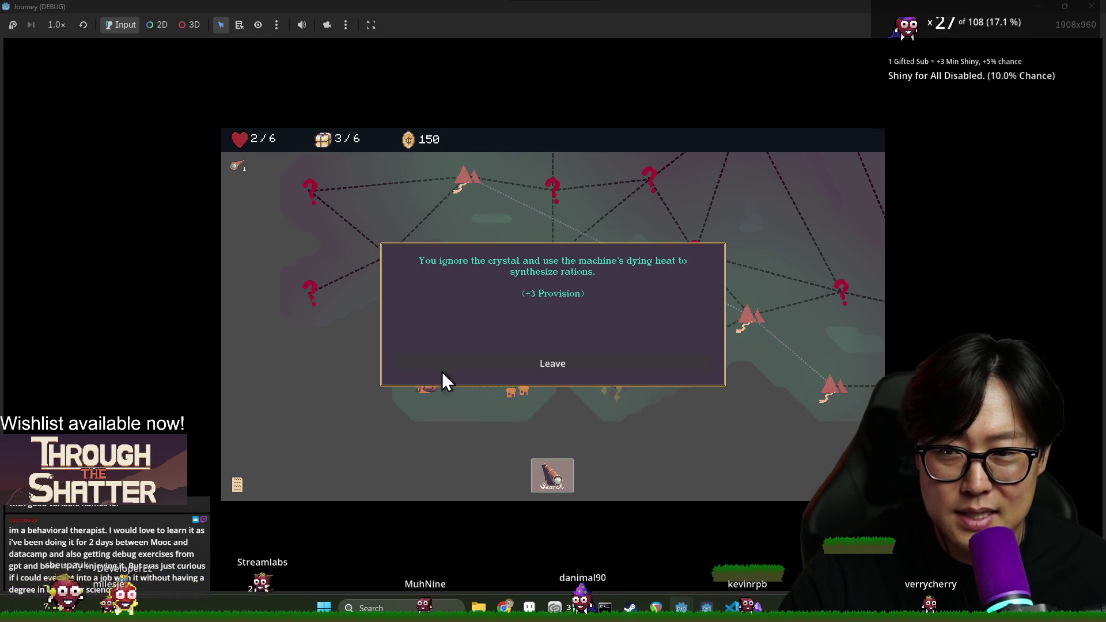
{"action": "left_click", "coordinate": [561, 363]}
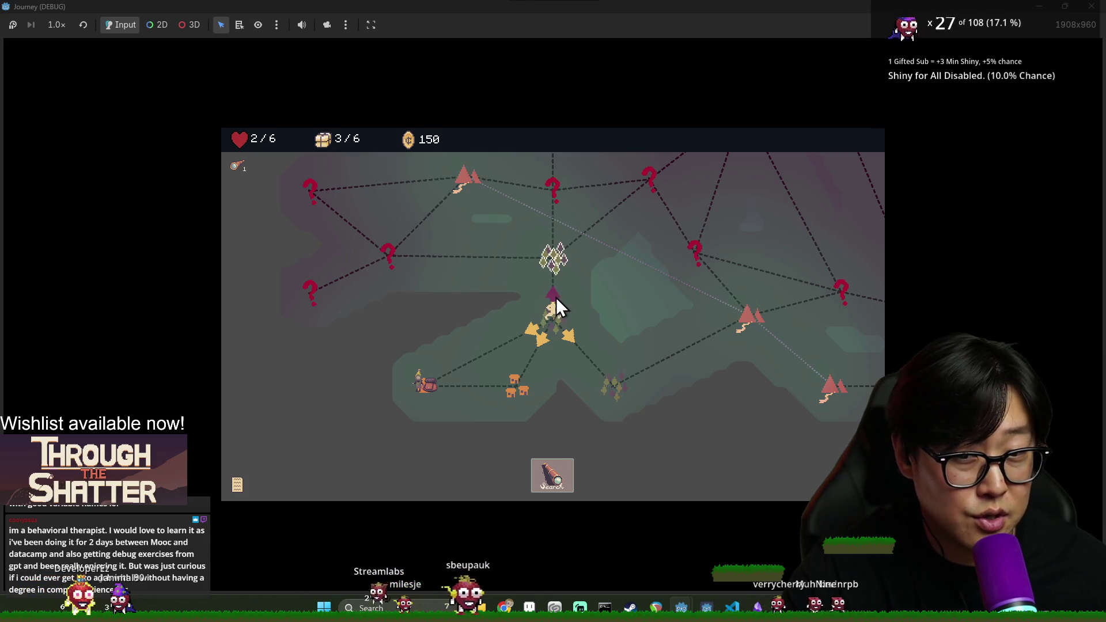
Search the area and walk up and left, collecting the item past the campfire node.
{"action": "left_click", "coordinate": [562, 470]}
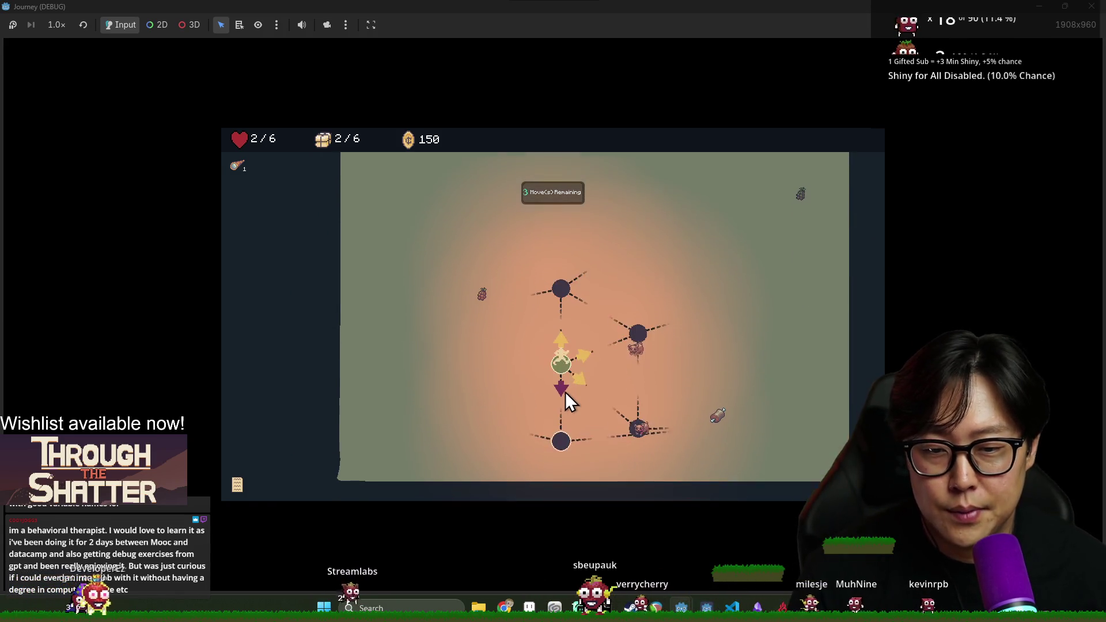
{"action": "left_click", "coordinate": [561, 342]}
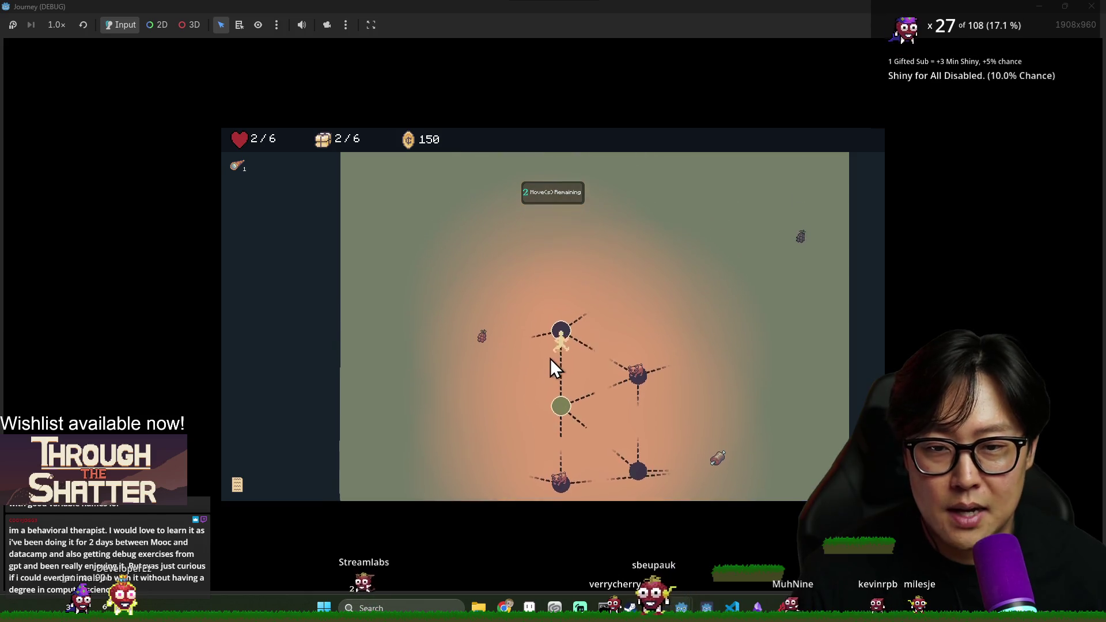
{"action": "left_click", "coordinate": [541, 345]}
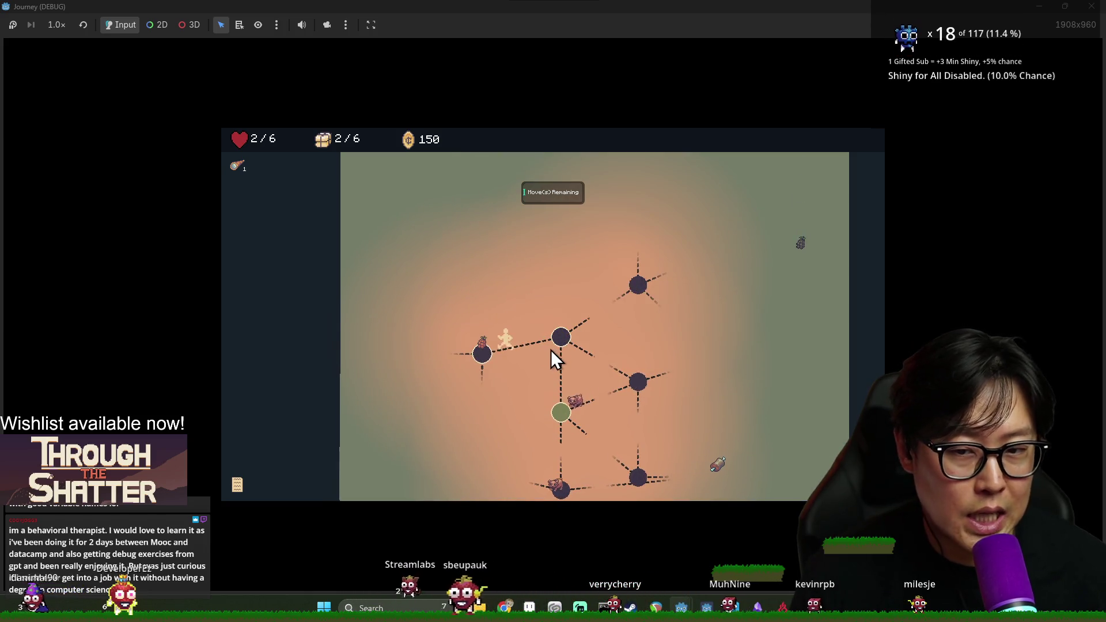
{"action": "left_click", "coordinate": [466, 353]}
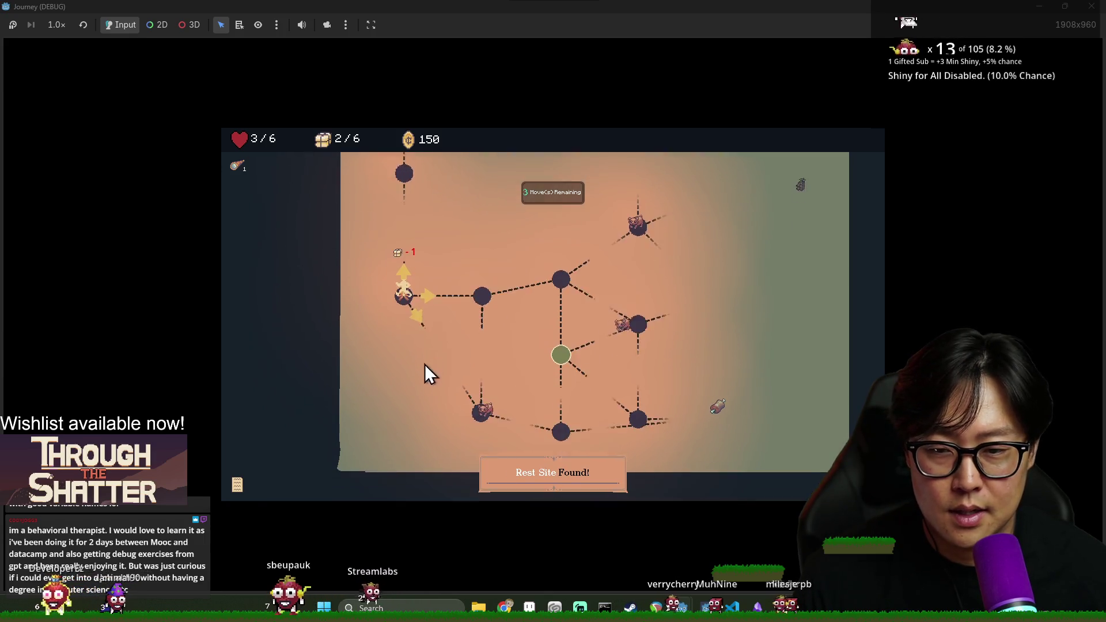
{"action": "left_click", "coordinate": [405, 301]}
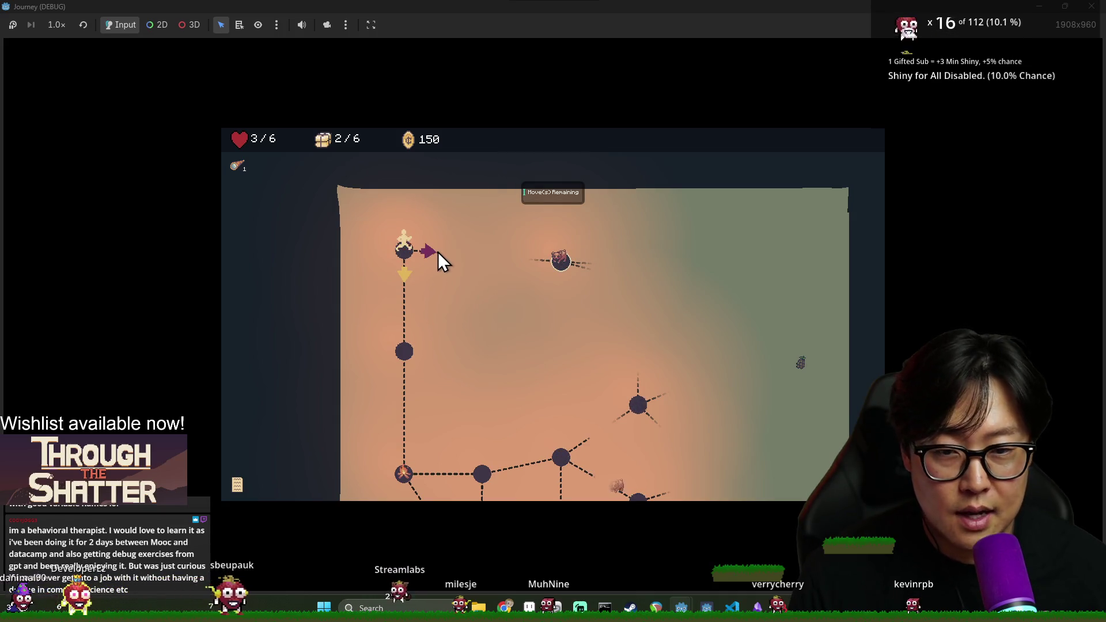
{"action": "left_click", "coordinate": [408, 272]}
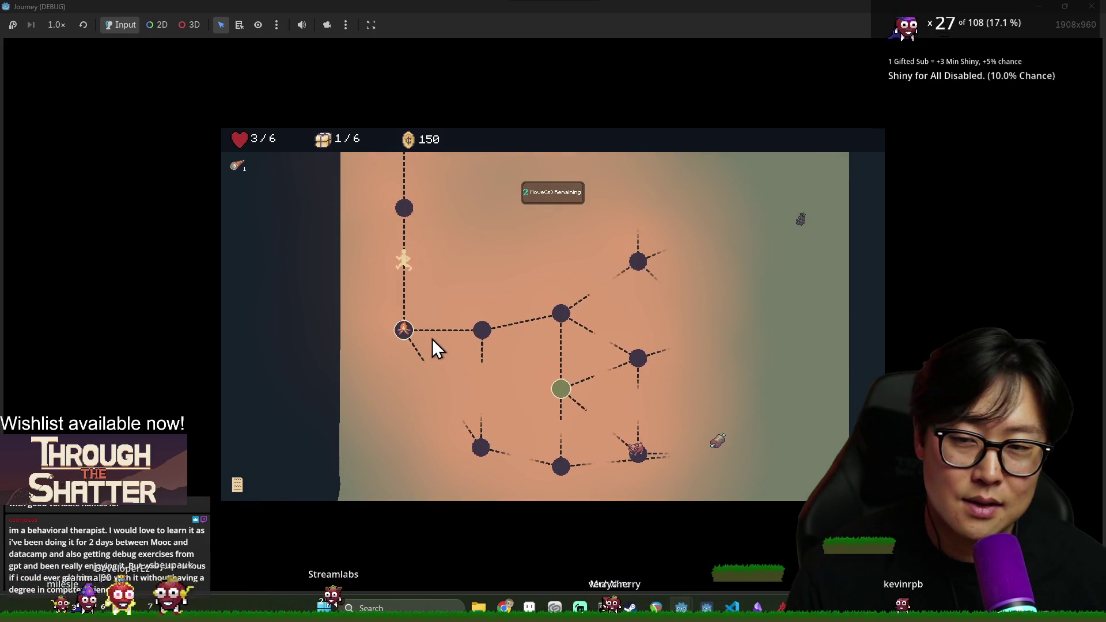
{"action": "left_click", "coordinate": [424, 351]}
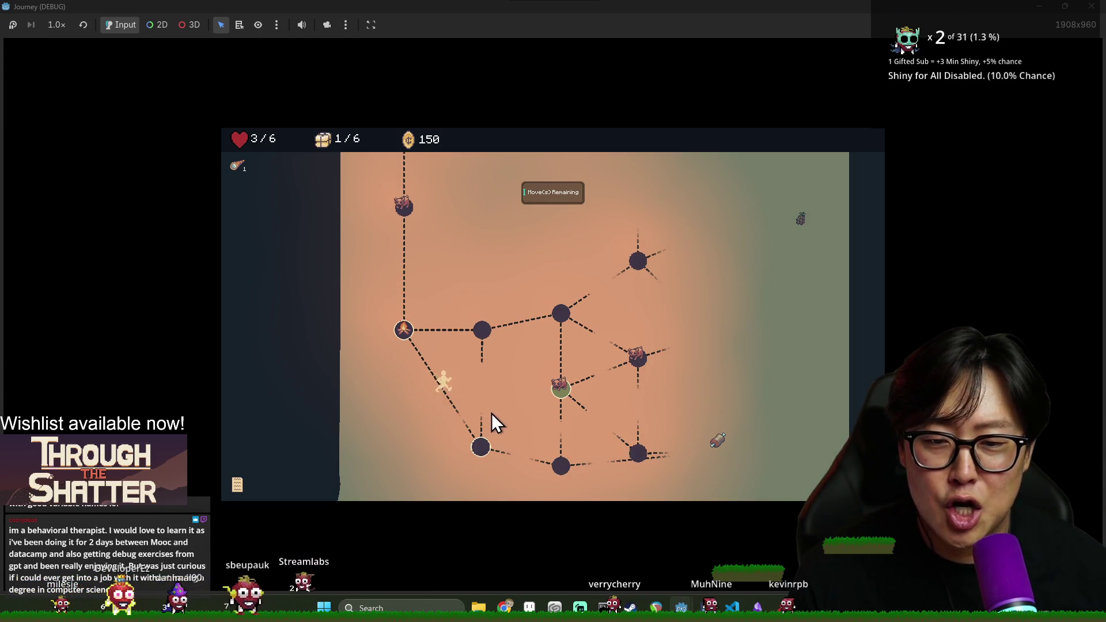
Continue right and up through the grape node toward the rock node until the Crystal Sanctuary appears.
{"action": "left_click", "coordinate": [504, 454]}
{"action": "left_click", "coordinate": [587, 468]}
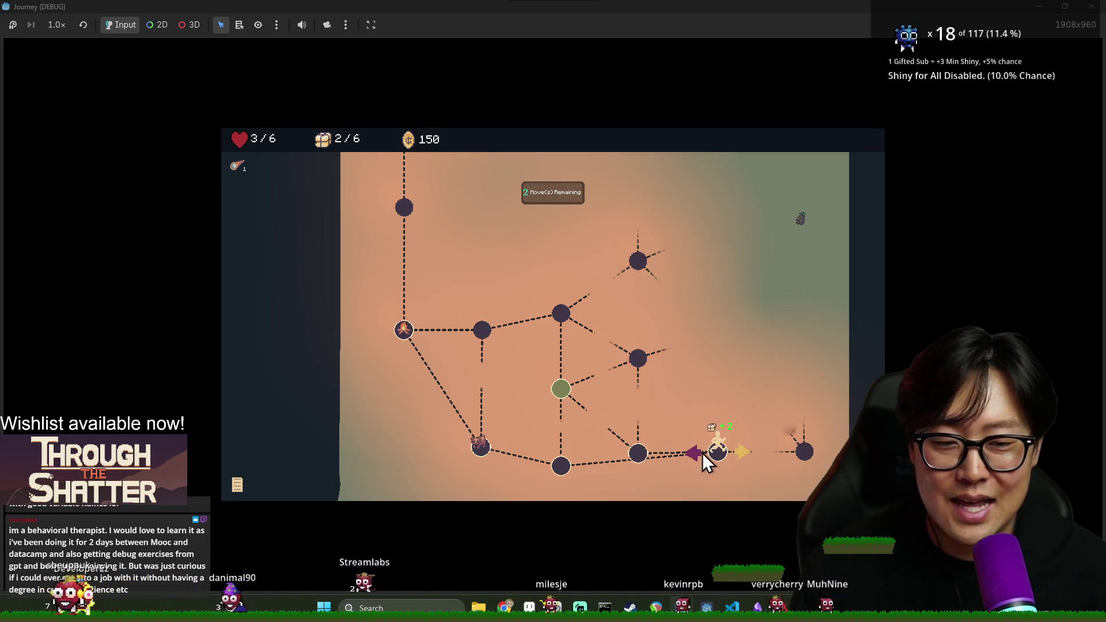
{"action": "left_click", "coordinate": [641, 451]}
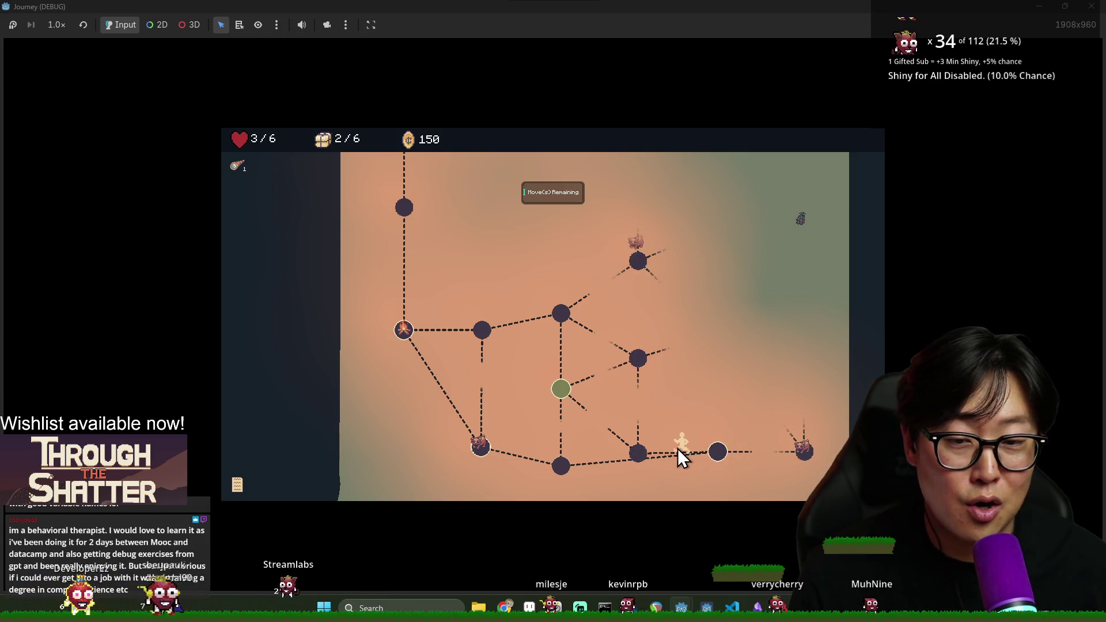
{"action": "left_click", "coordinate": [638, 364]}
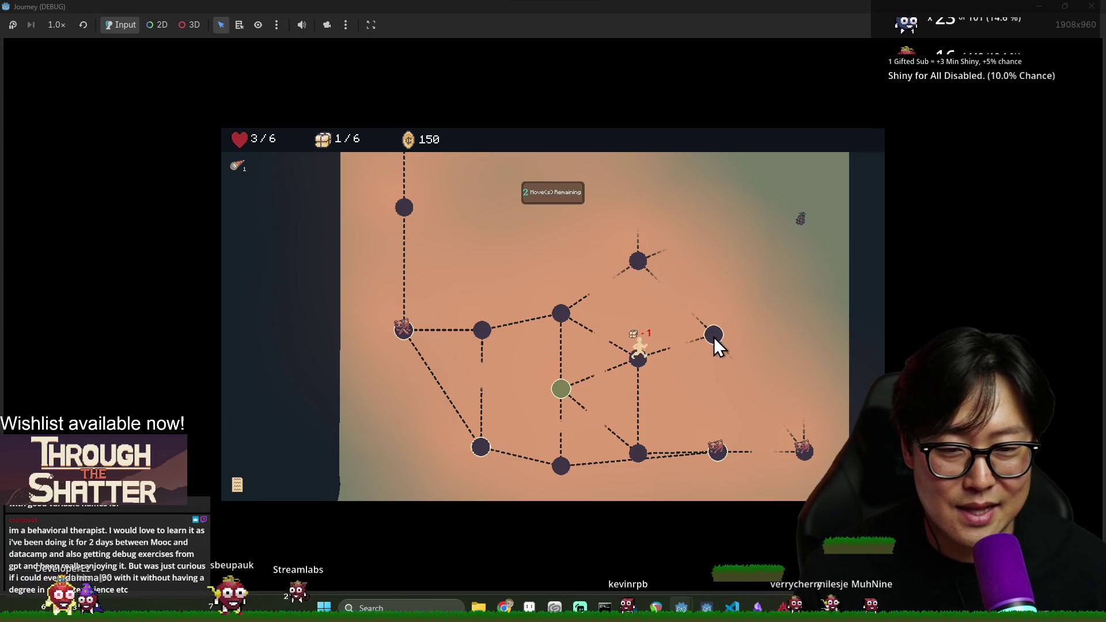
{"action": "left_click", "coordinate": [714, 338]}
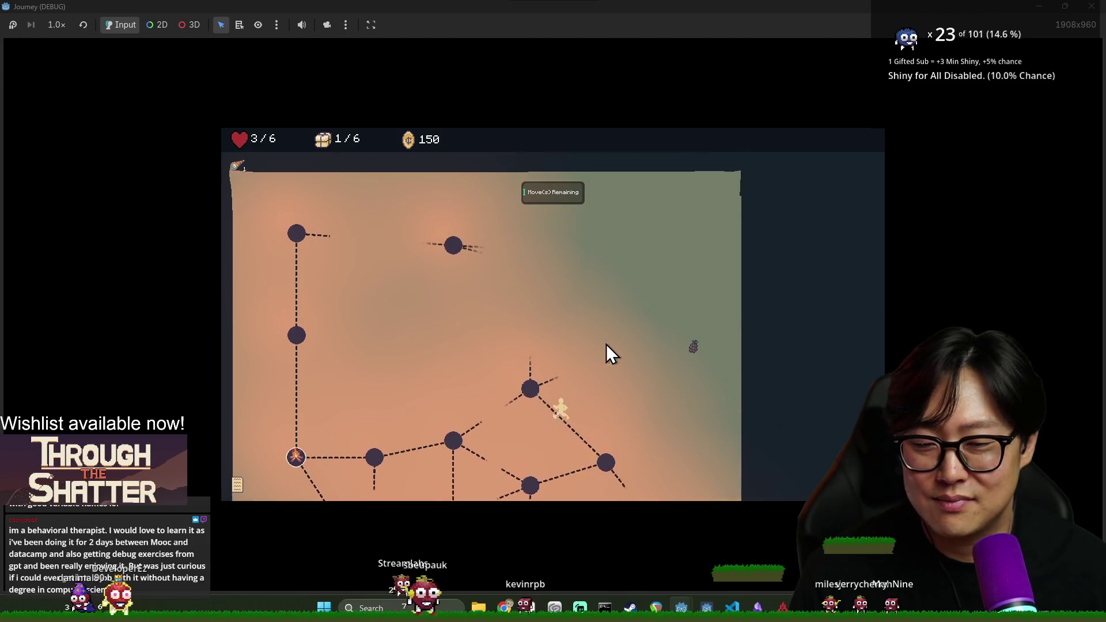
{"action": "left_click", "coordinate": [597, 382]}
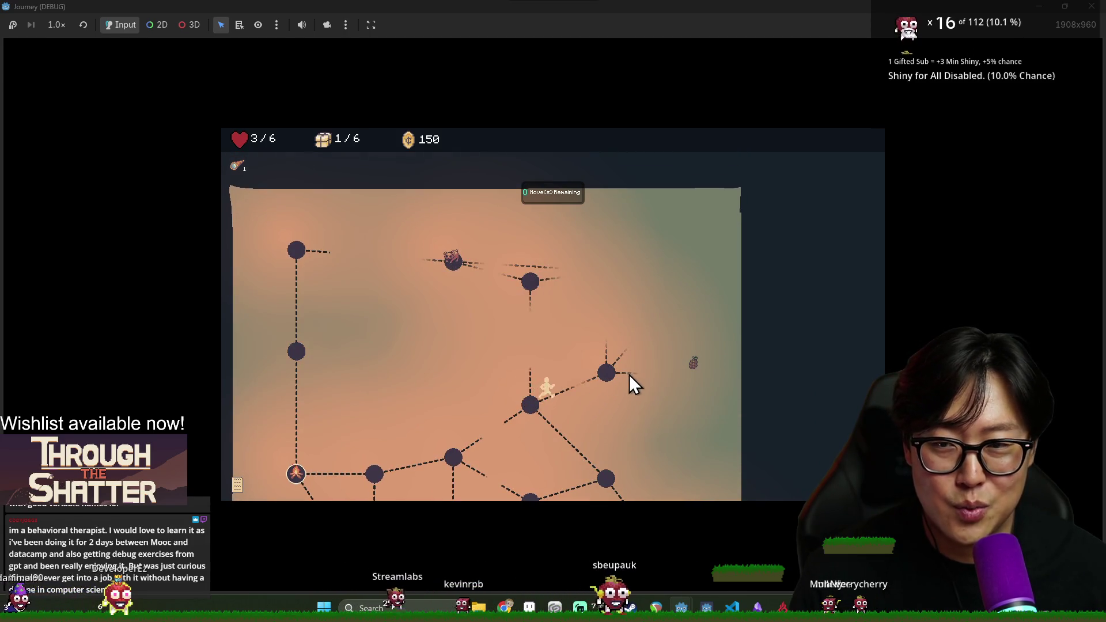
{"action": "left_click", "coordinate": [696, 304]}
{"action": "left_click", "coordinate": [689, 207]}
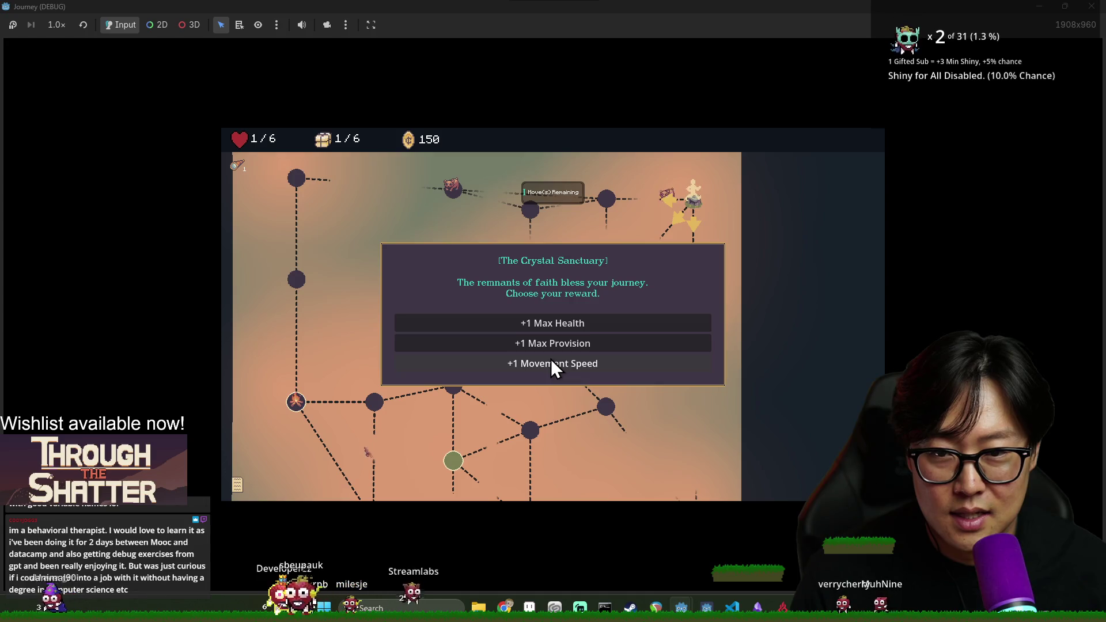
Take +1 Max Health and walk the remaining nodes until the world map returns.
{"action": "left_click", "coordinate": [592, 326]}
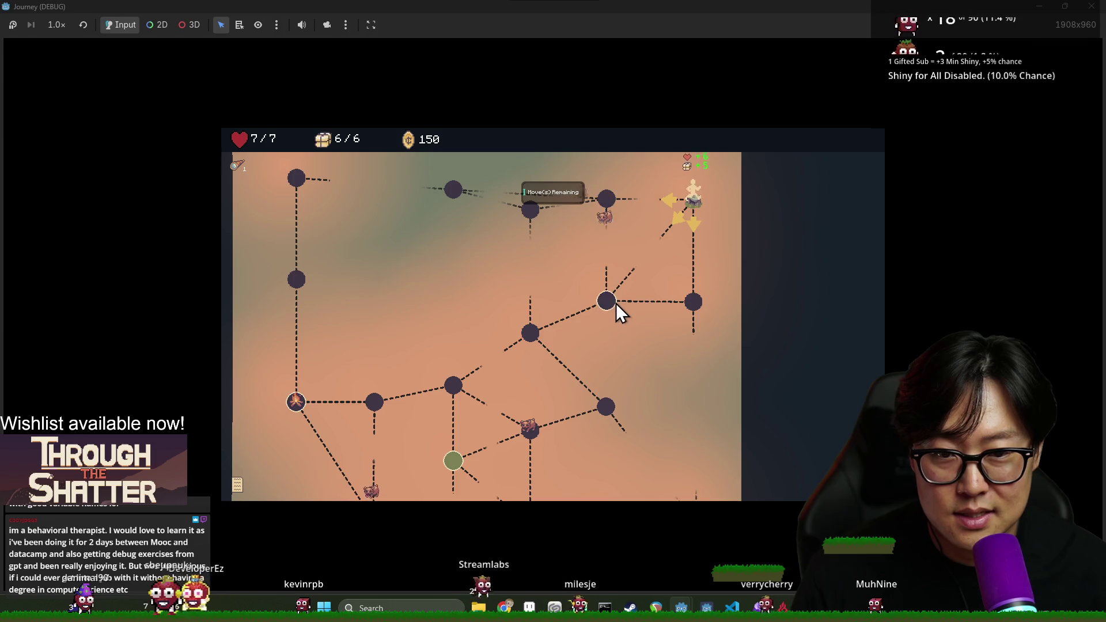
{"action": "left_click", "coordinate": [696, 303]}
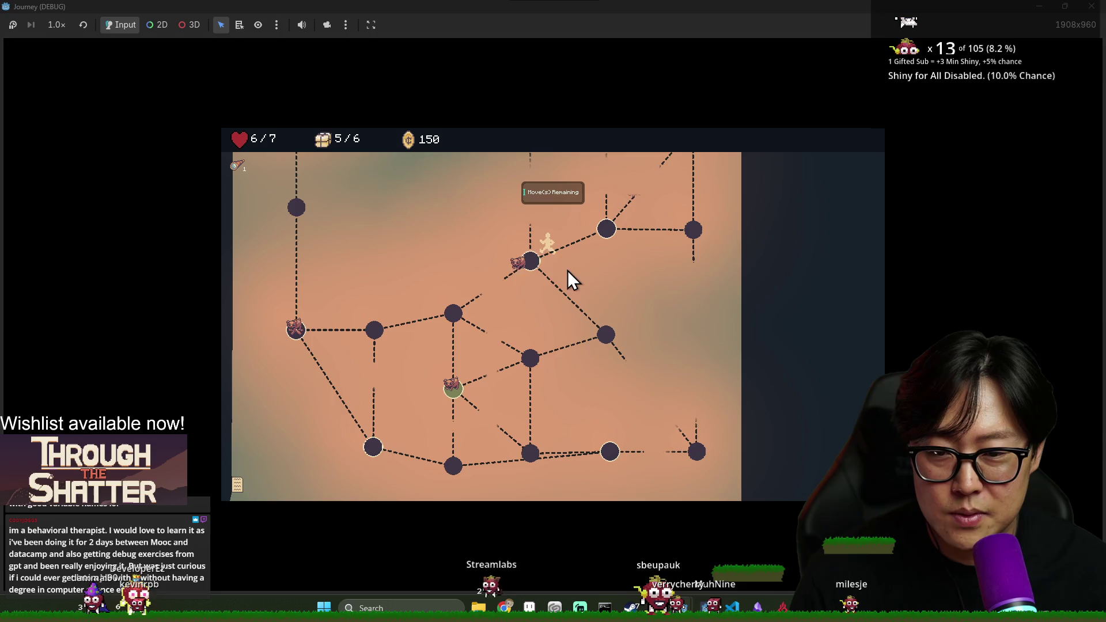
{"action": "left_click", "coordinate": [554, 284]}
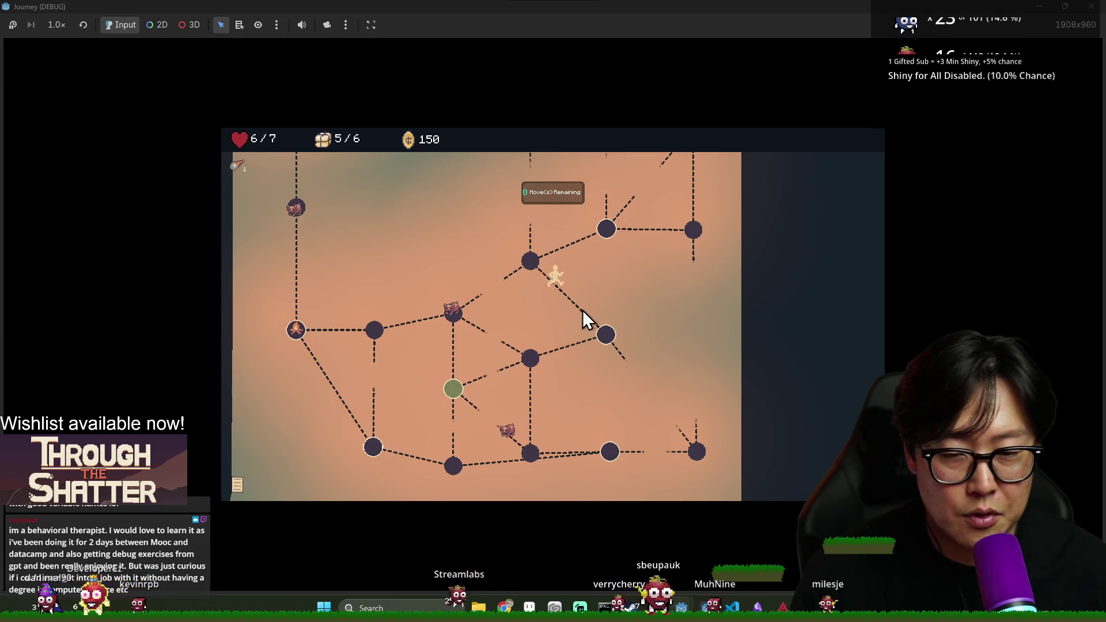
{"action": "left_click", "coordinate": [586, 346]}
{"action": "left_click", "coordinate": [519, 372]}
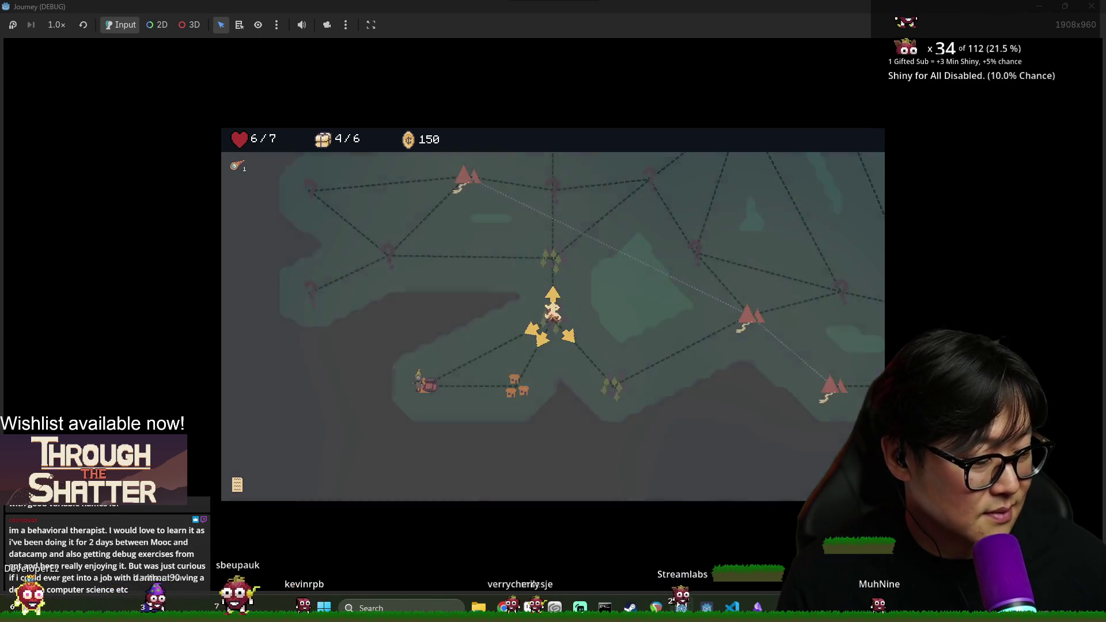
Rest to restore health to 7/7, then travel up and left toward the courtyard event.
{"action": "left_click", "coordinate": [524, 474]}
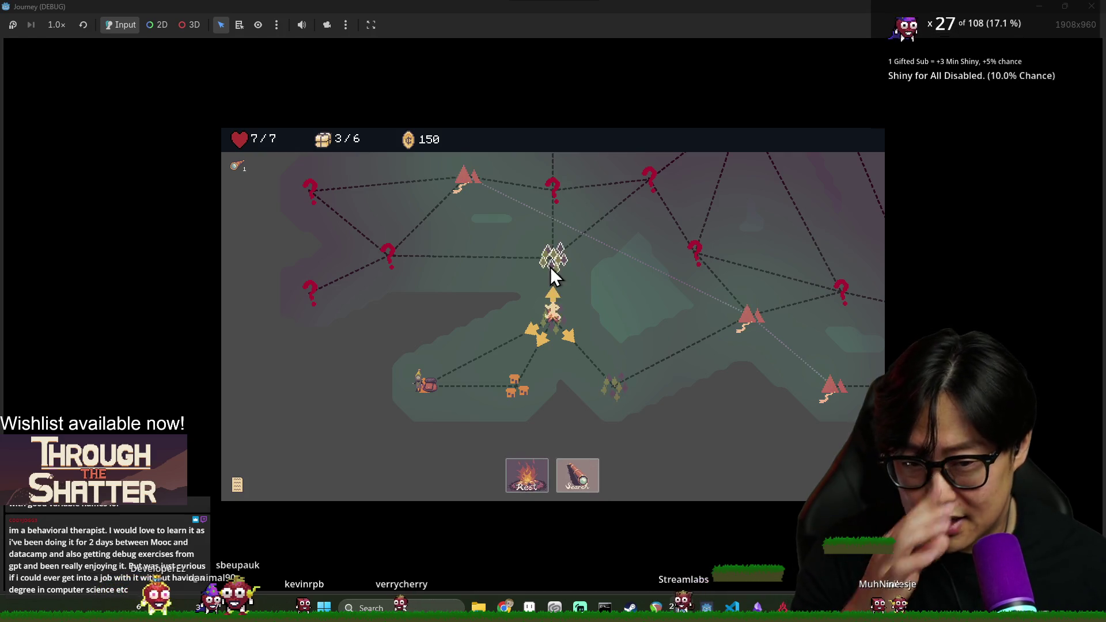
{"action": "scroll", "coordinate": [617, 372], "scroll_direction": "up", "scroll_amount": 2}
{"action": "left_click", "coordinate": [550, 380]}
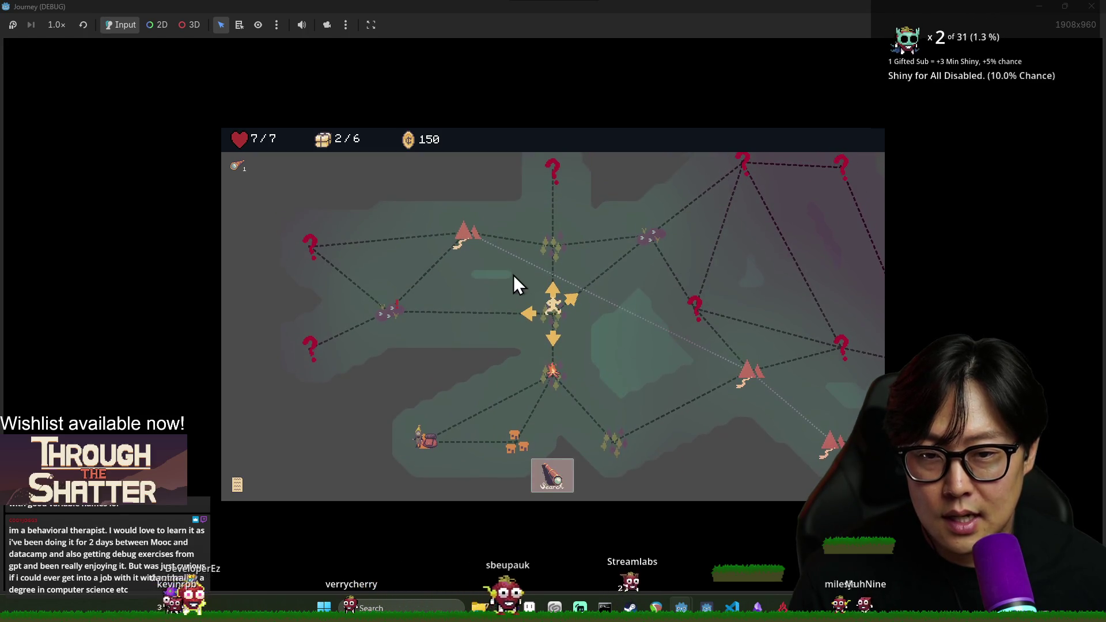
{"action": "left_click", "coordinate": [387, 319]}
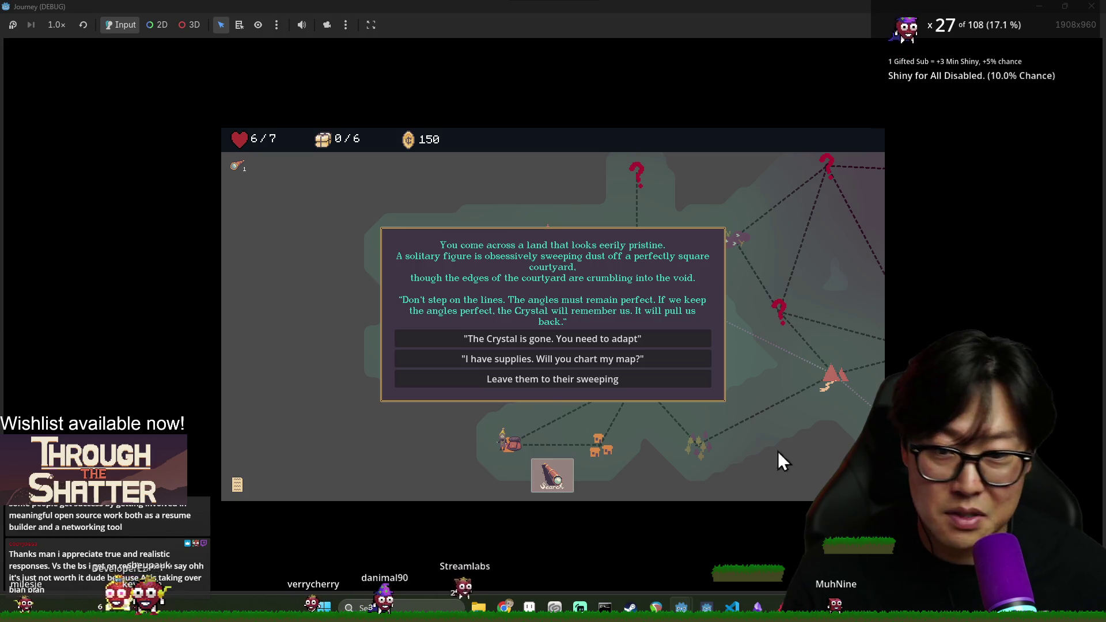
Trade supplies to have the map charted, then head toward the ruin node.
{"action": "left_click", "coordinate": [625, 357]}
{"action": "left_click", "coordinate": [626, 361]}
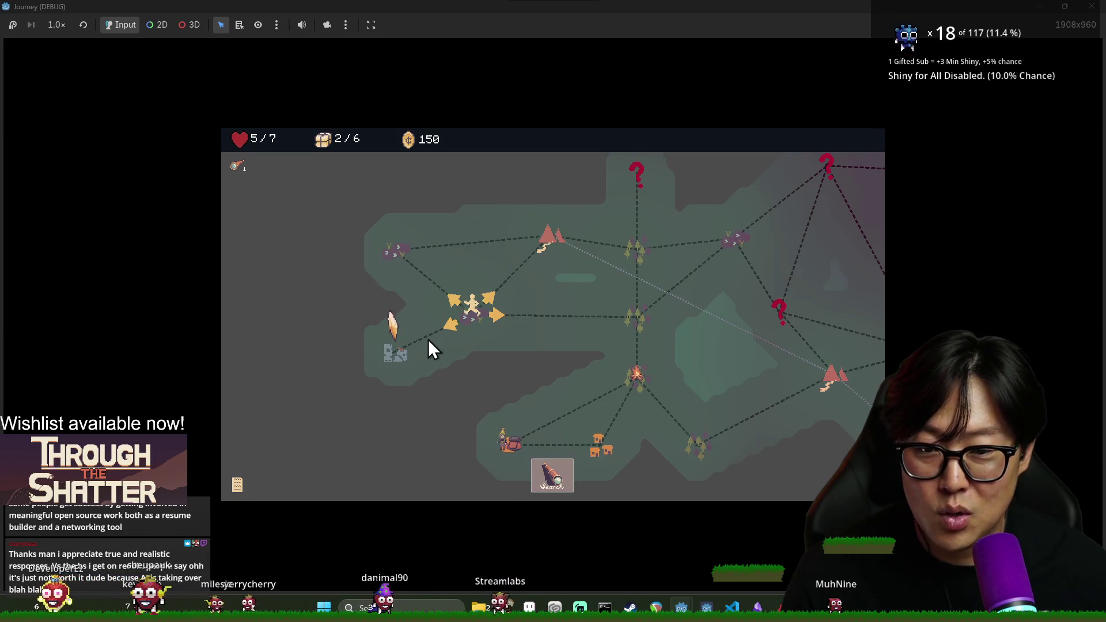
{"action": "left_click", "coordinate": [394, 355]}
Enter the village and spend the first exploration moves walking its path.
{"action": "left_click", "coordinate": [599, 436]}
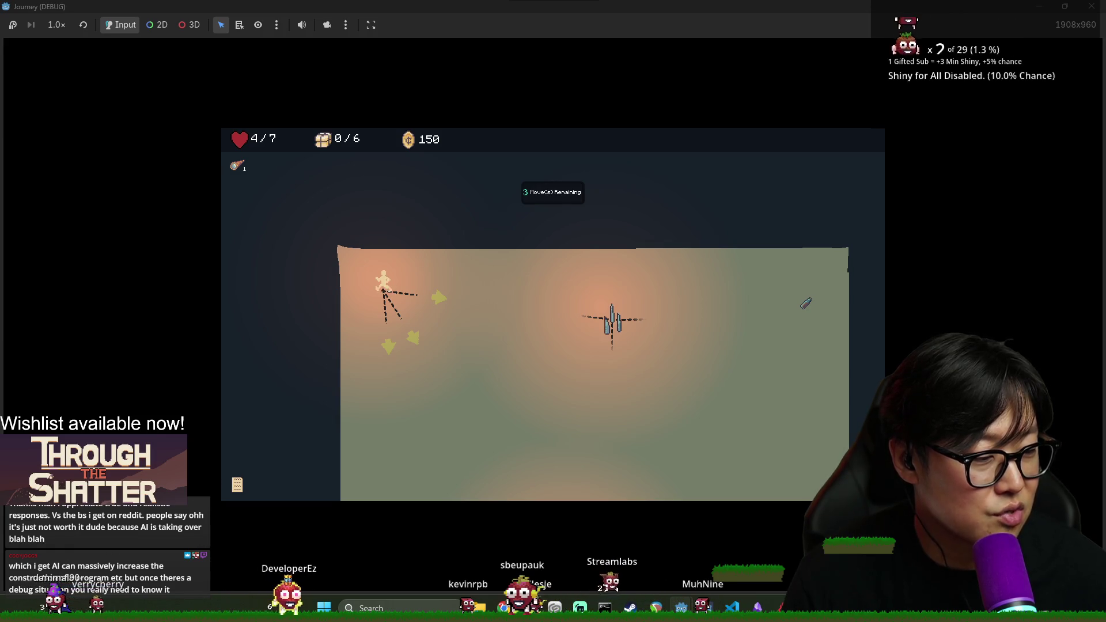
{"action": "left_click", "coordinate": [389, 345]}
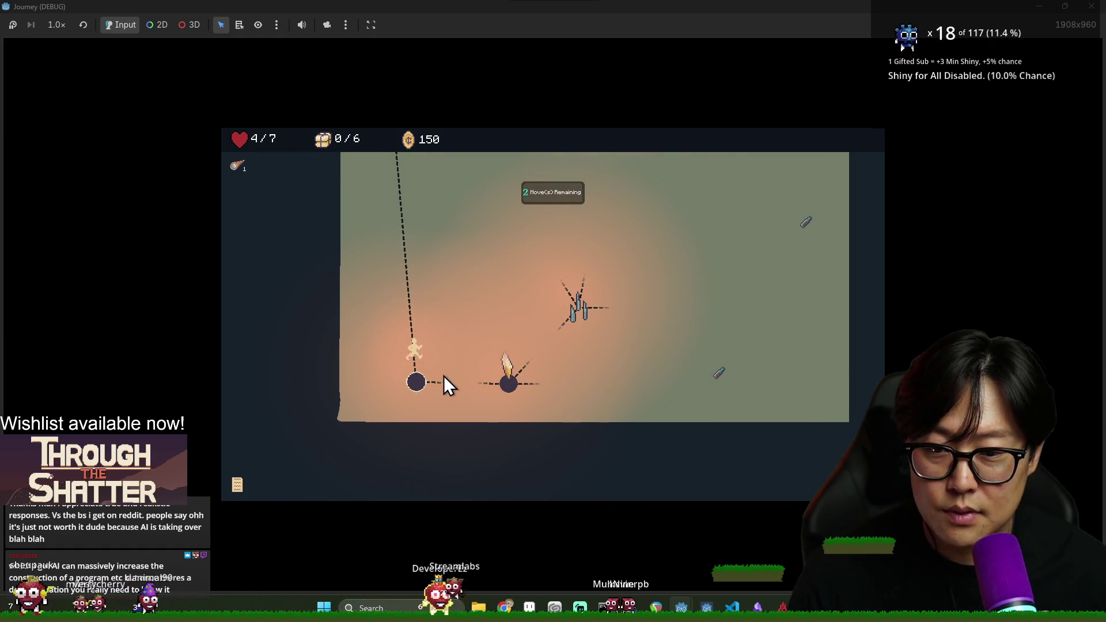
{"action": "left_click", "coordinate": [499, 393]}
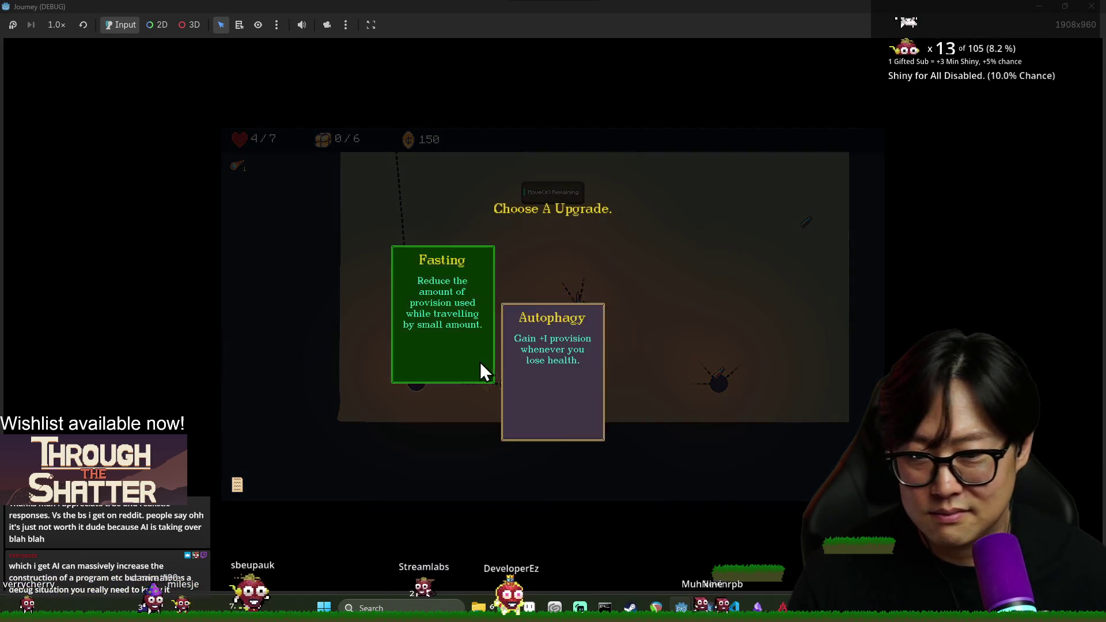
Pick an upgrade card, then walk left along the path back onto the region map.
{"action": "left_click", "coordinate": [561, 334]}
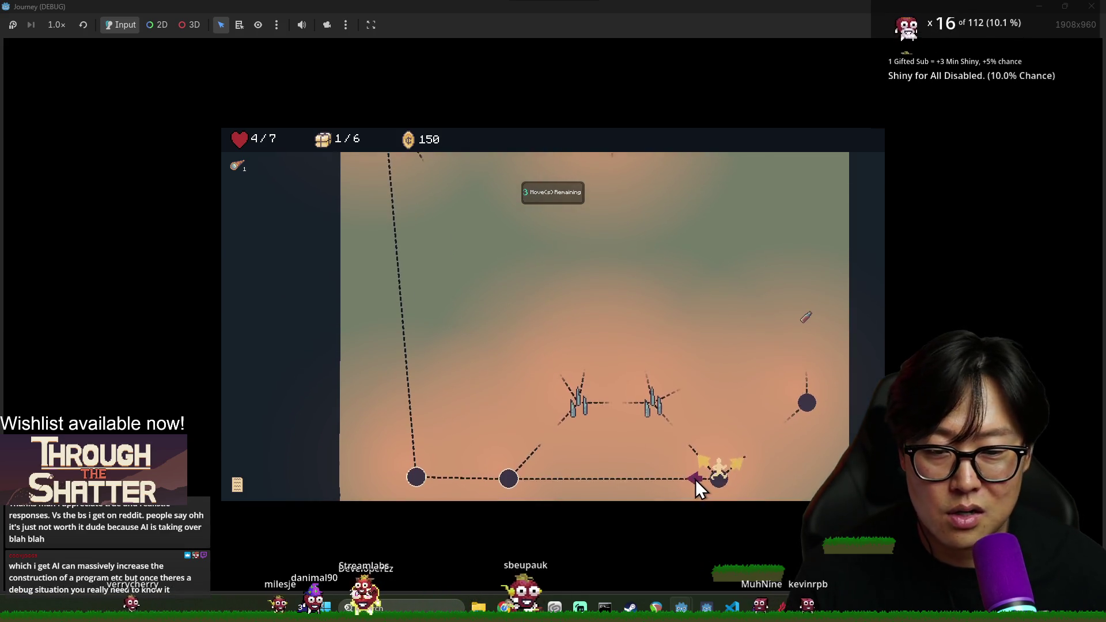
{"action": "left_click", "coordinate": [697, 478]}
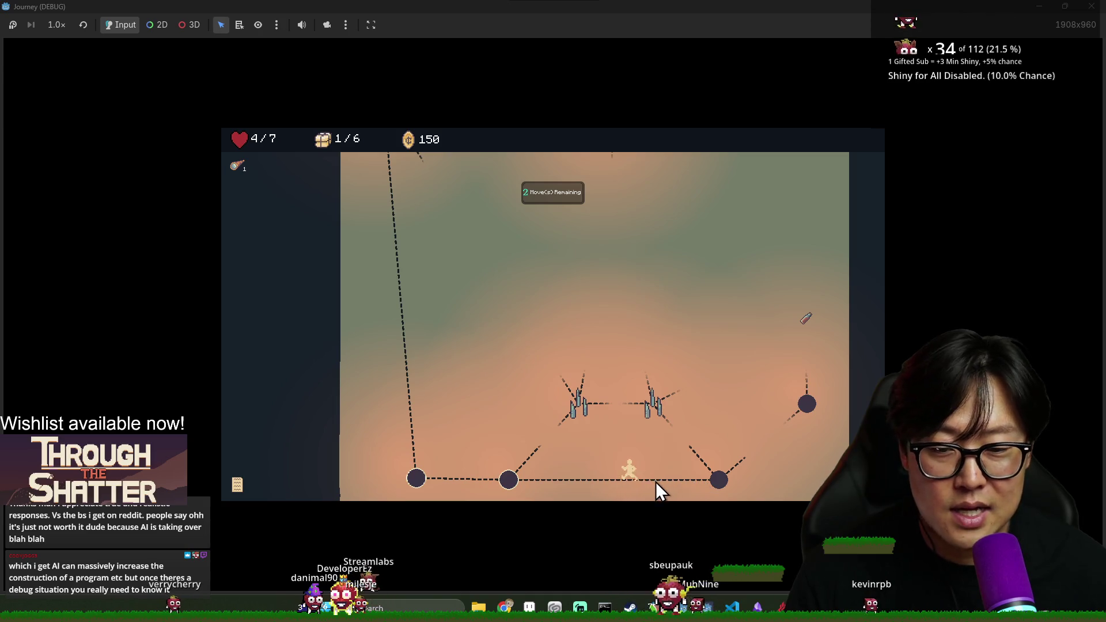
{"action": "left_click", "coordinate": [425, 479]}
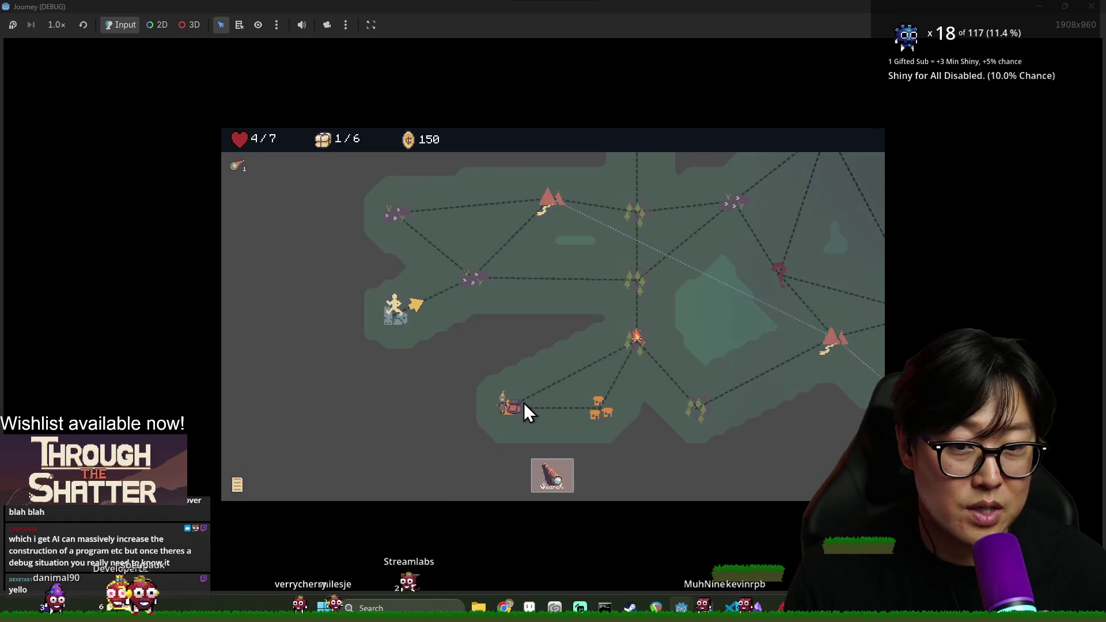
Travel to the purple node, explore down to the bottom node and take +1 Max Health.
{"action": "left_click", "coordinate": [470, 279]}
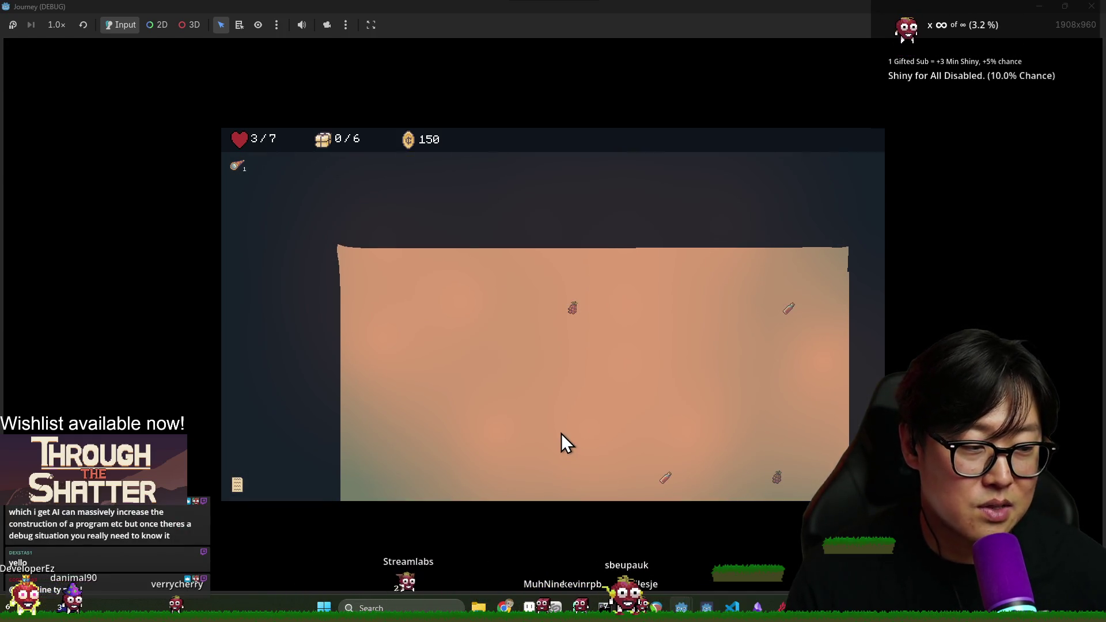
{"action": "left_click", "coordinate": [561, 433]}
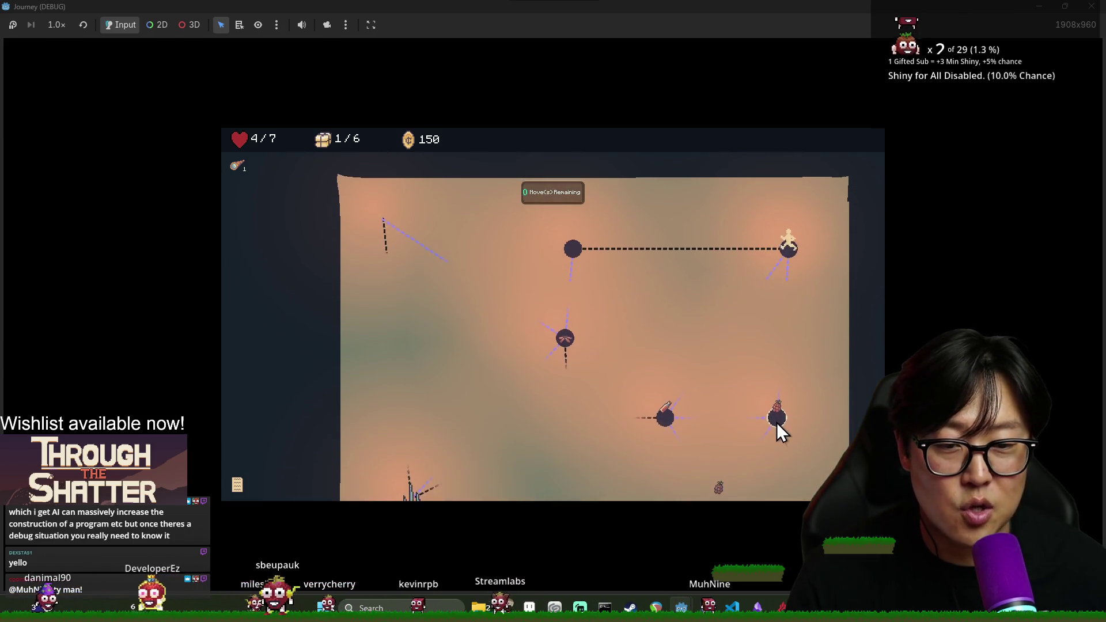
{"action": "scroll", "coordinate": [772, 386], "scroll_direction": "down", "scroll_amount": 1}
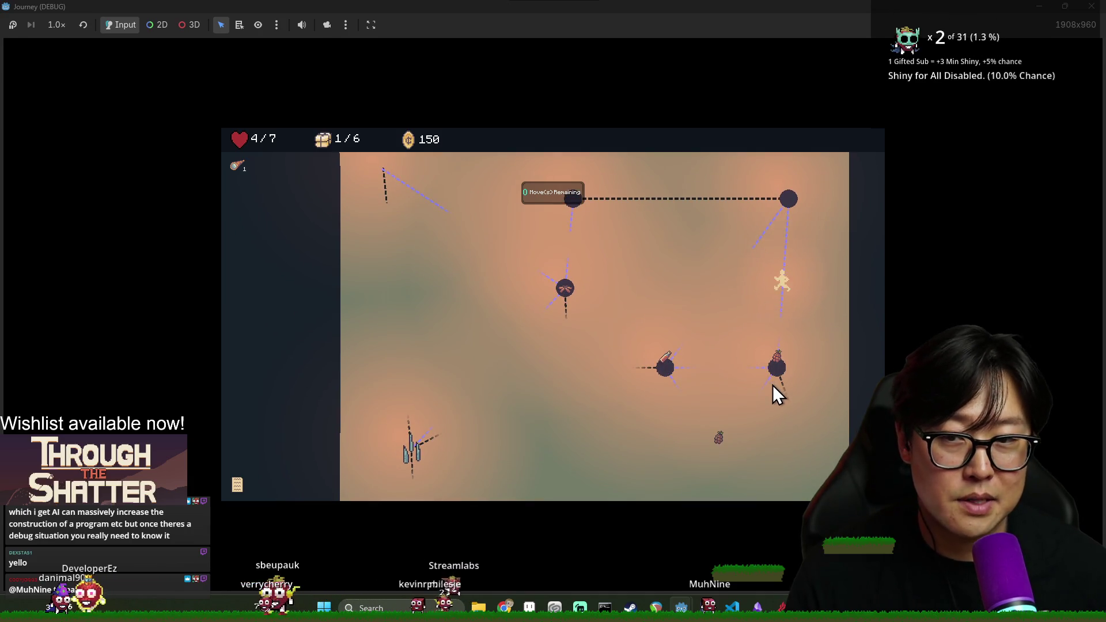
{"action": "scroll", "coordinate": [773, 392], "scroll_direction": "down", "scroll_amount": 2}
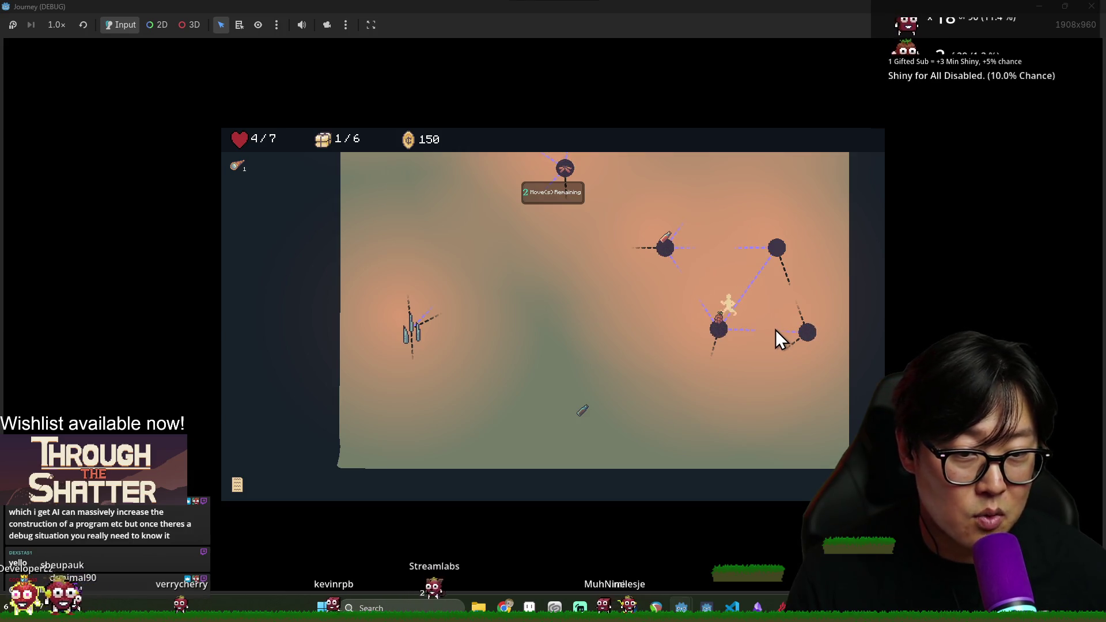
{"action": "left_click", "coordinate": [712, 354]}
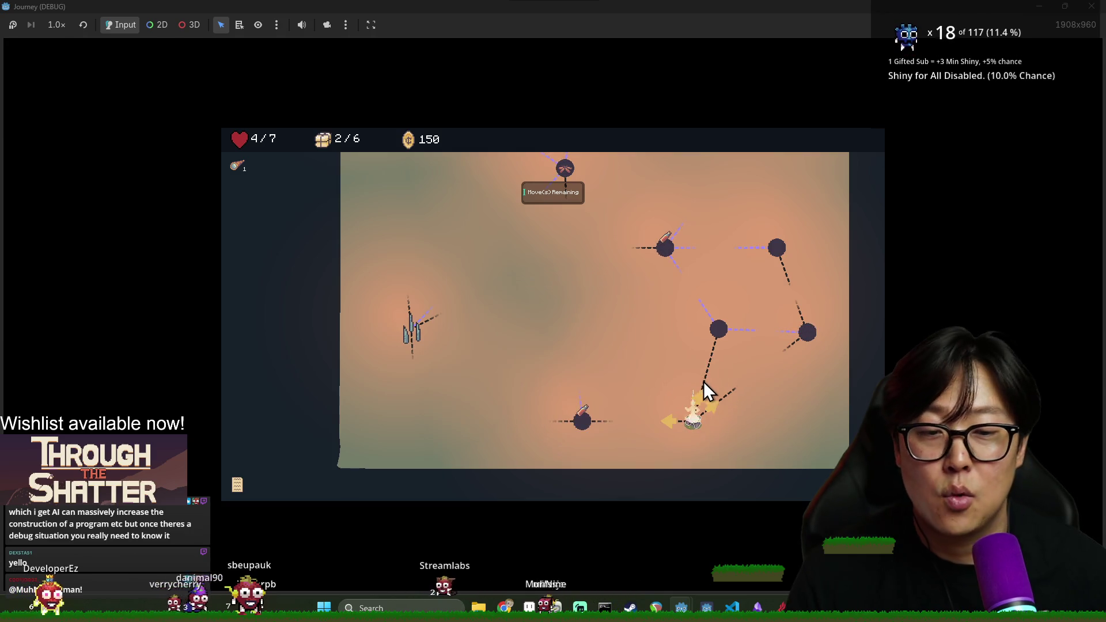
{"action": "left_click", "coordinate": [567, 323]}
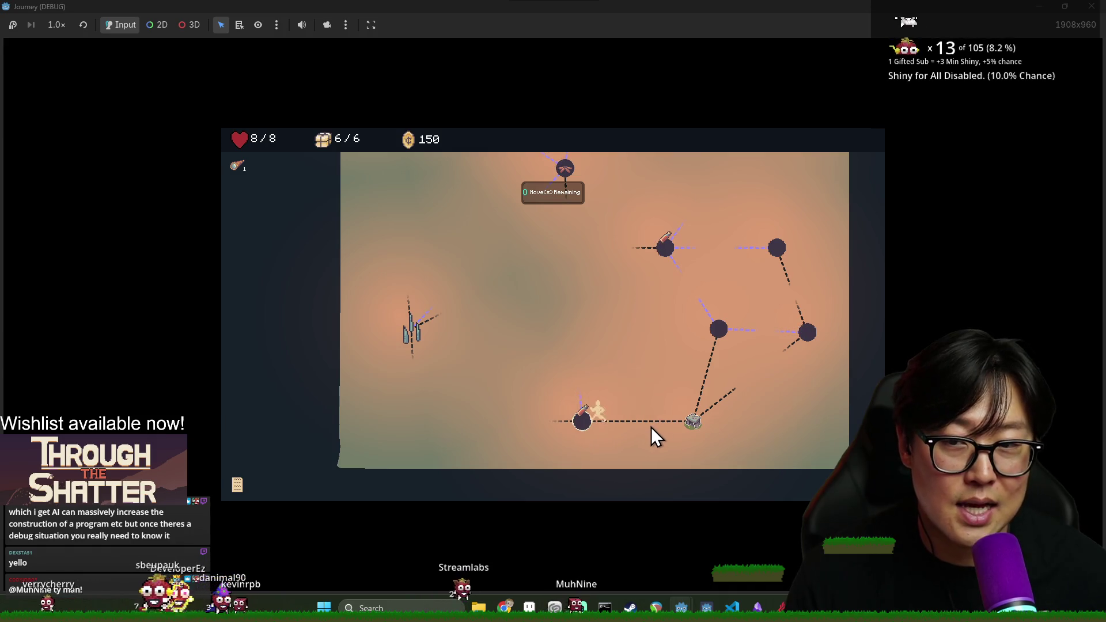
Continue past the crystal node along the purple path and travel from the campfire to the tent node.
{"action": "left_click", "coordinate": [581, 394]}
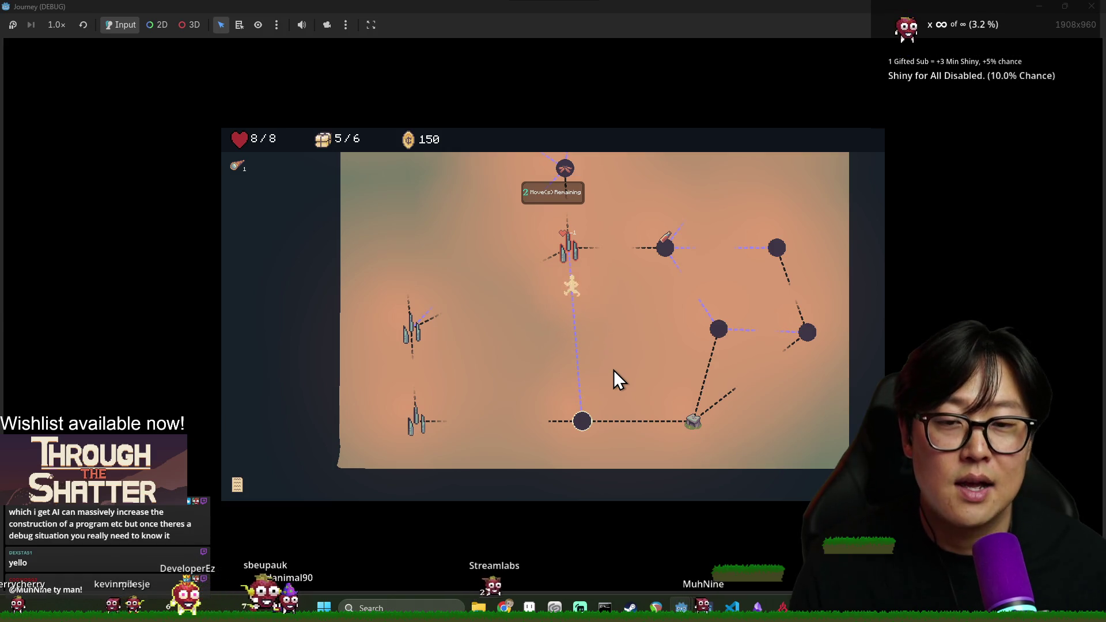
{"action": "left_click", "coordinate": [566, 246]}
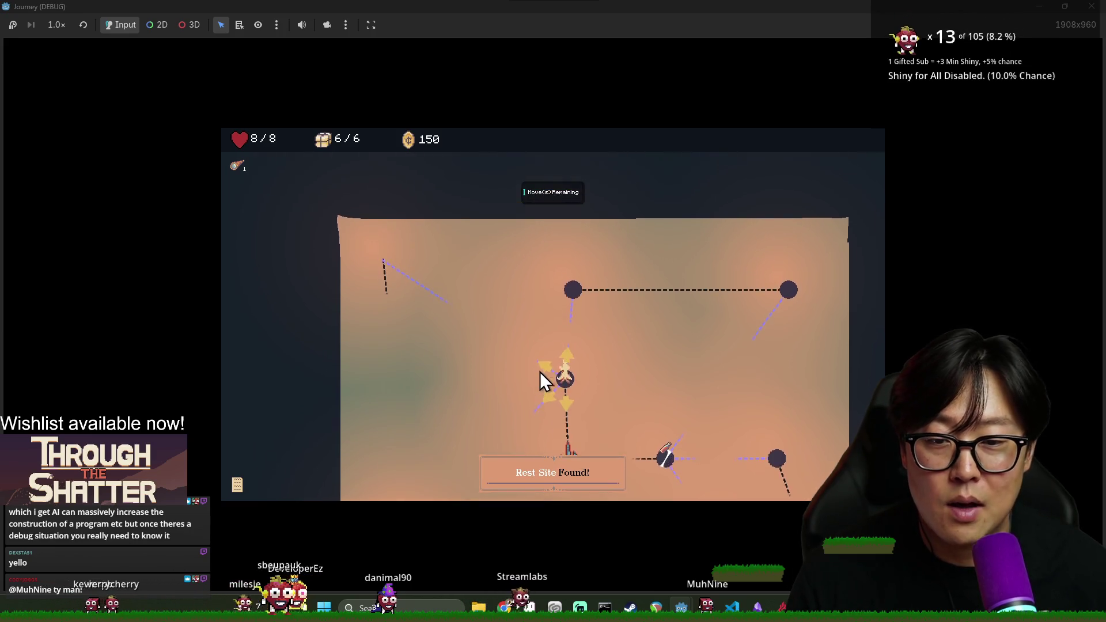
{"action": "left_click", "coordinate": [542, 373]}
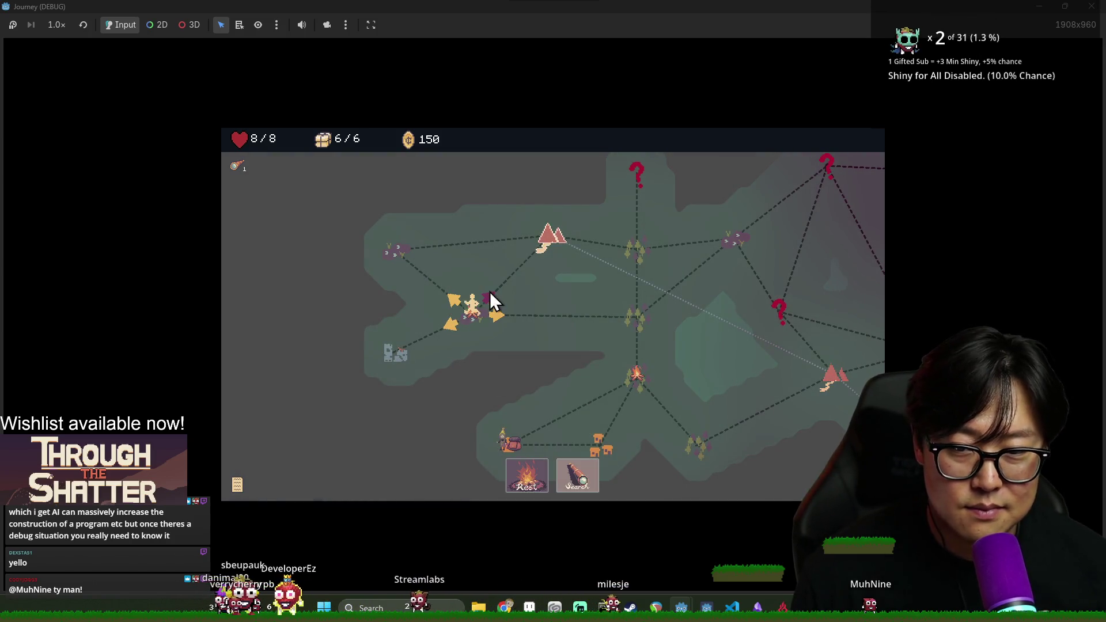
{"action": "left_click", "coordinate": [555, 245]}
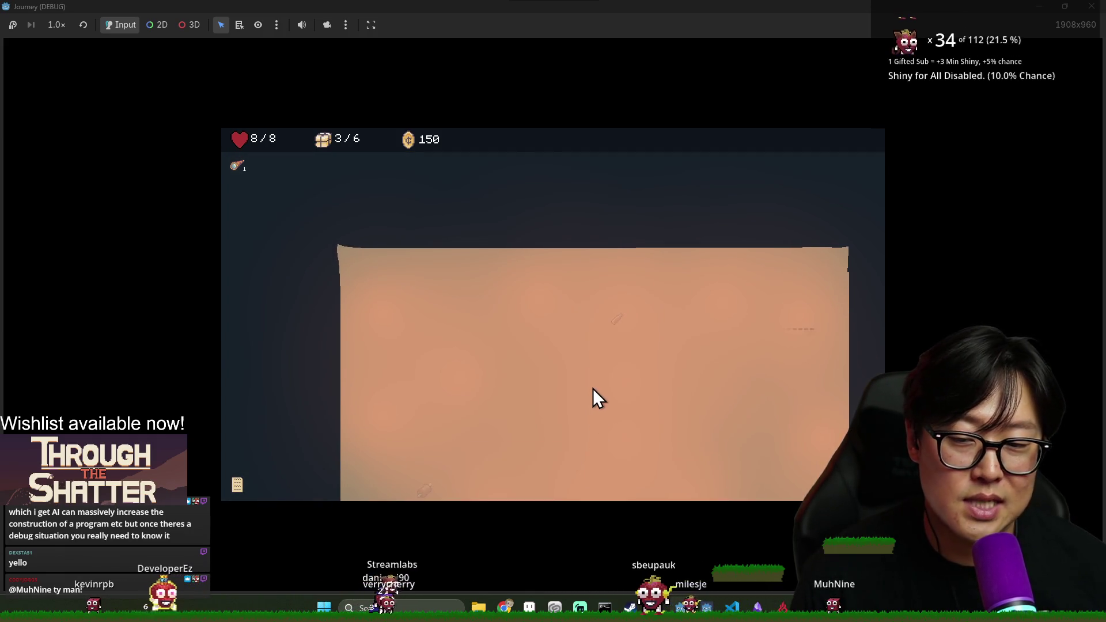
Explore the new area, moving right toward the enemy and down until the Crystal Sanctuary appears.
{"action": "left_click", "coordinate": [433, 478]}
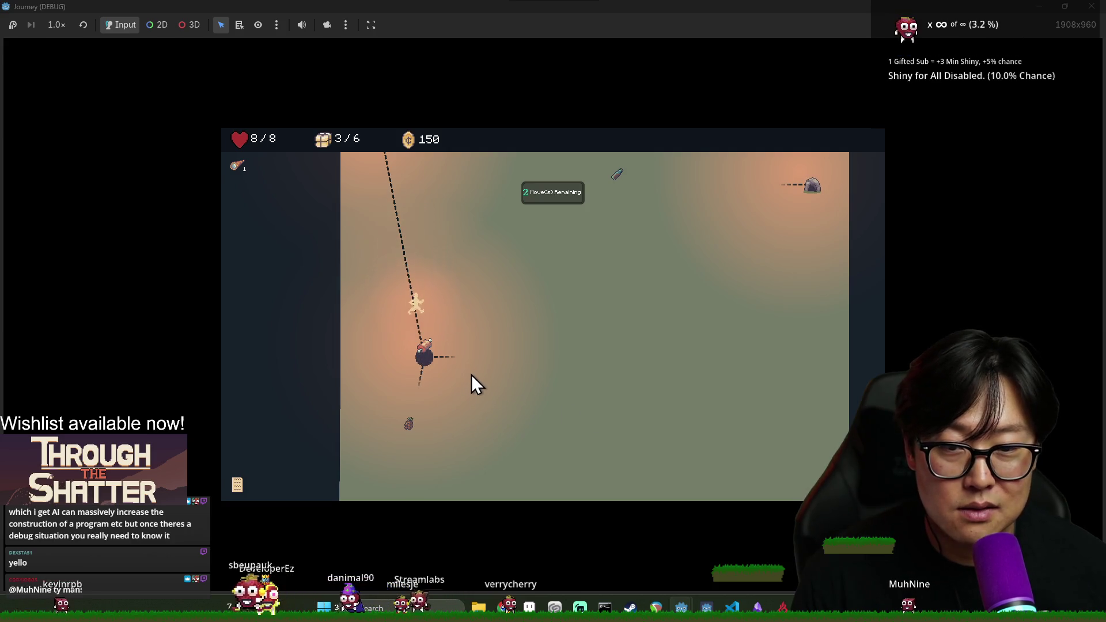
{"action": "left_click", "coordinate": [513, 358]}
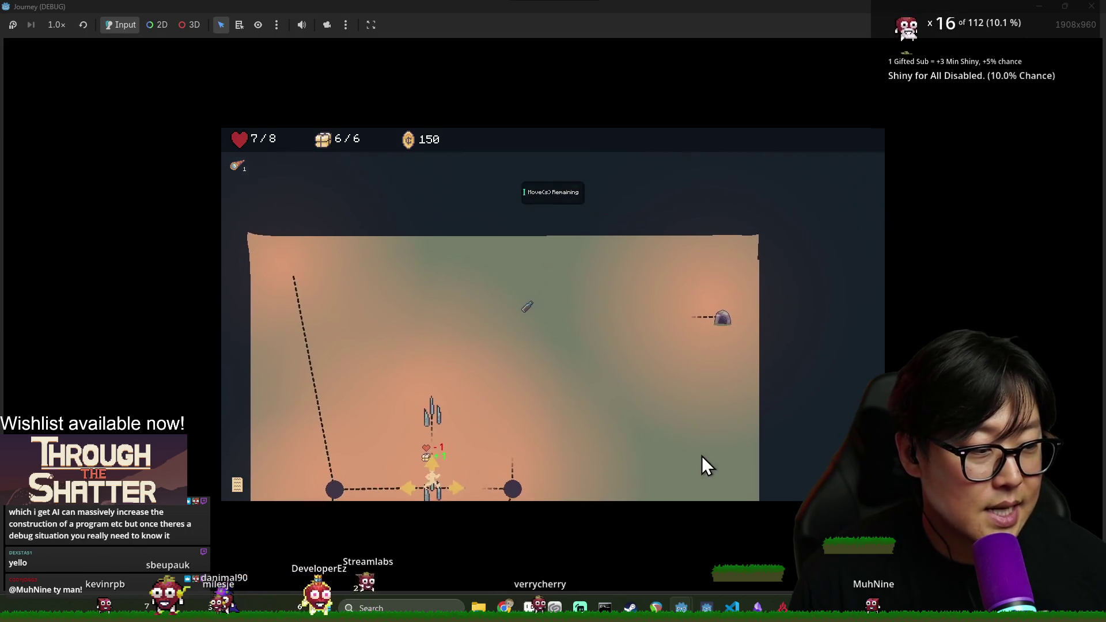
{"action": "left_click", "coordinate": [482, 419]}
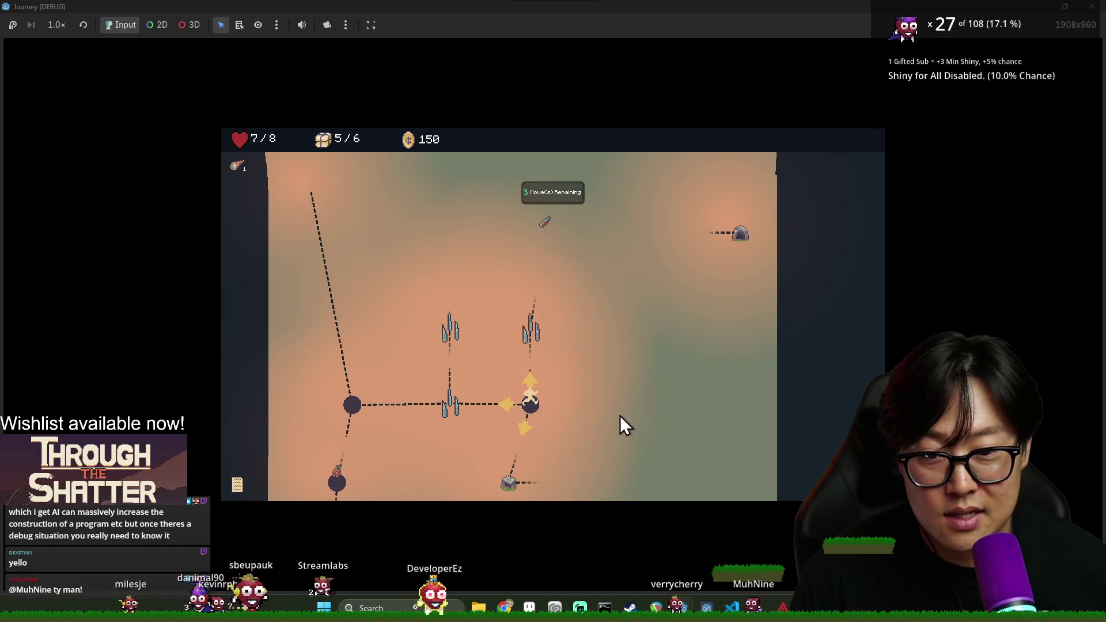
{"action": "left_click", "coordinate": [510, 458]}
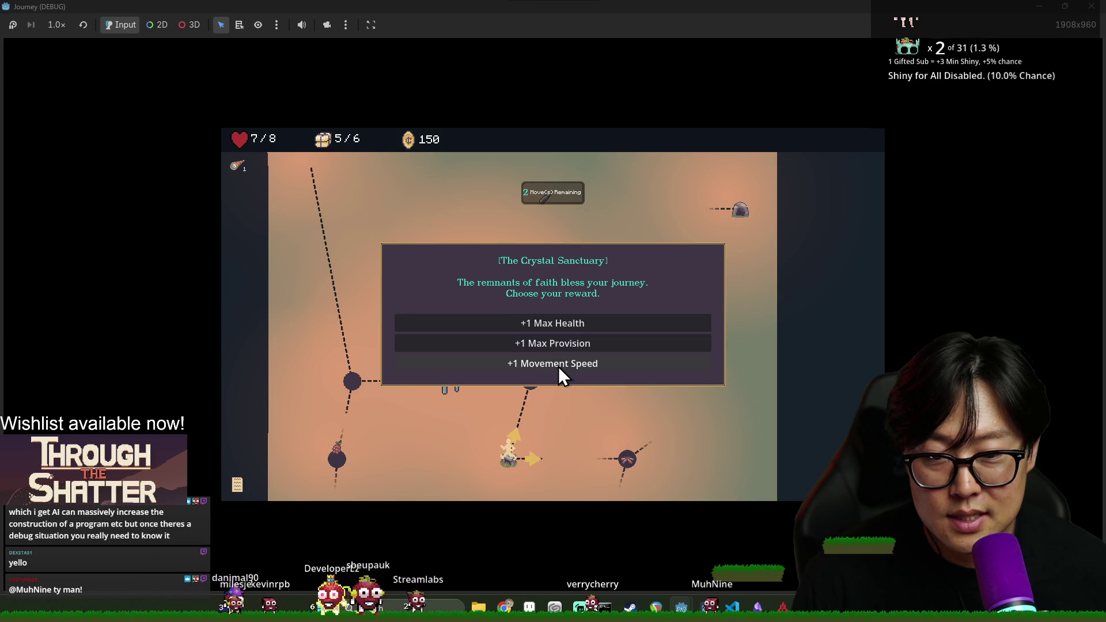
Claim a Crystal Sanctuary reward and spend the last moves via the spikes node toward the rock node.
{"action": "left_click", "coordinate": [559, 367]}
{"action": "left_click", "coordinate": [534, 382]}
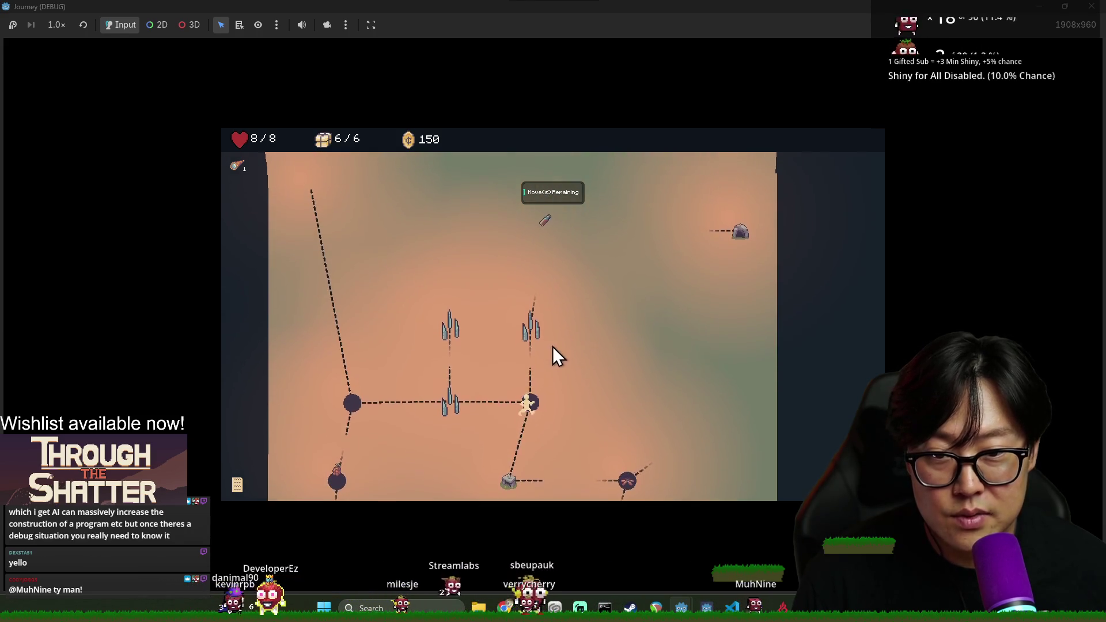
{"action": "key", "text": "Up"}
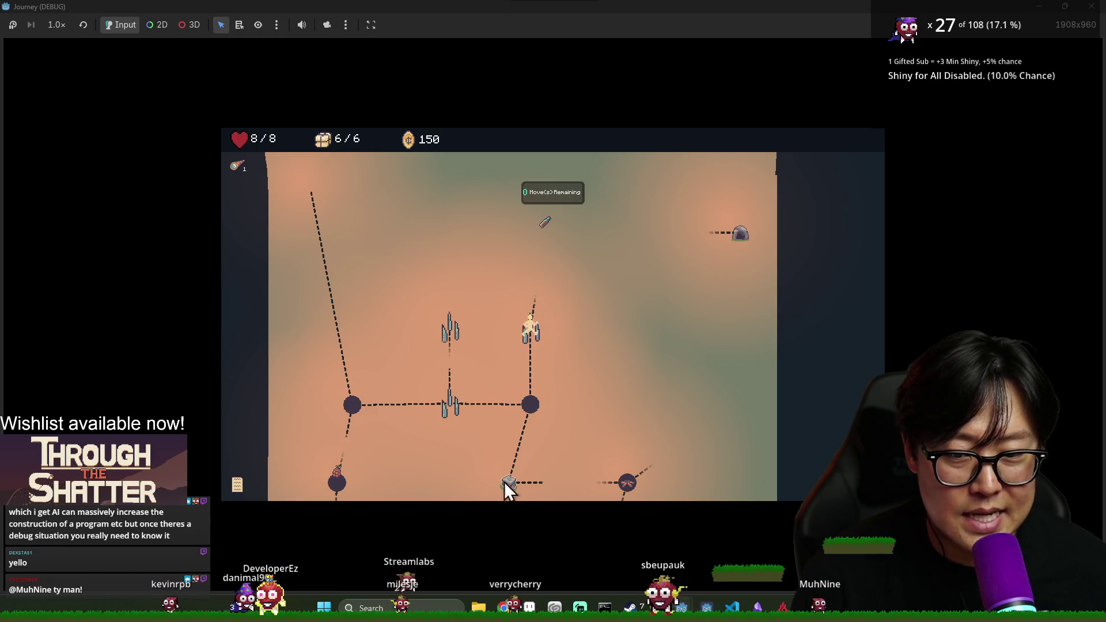
{"action": "left_click", "coordinate": [544, 237]}
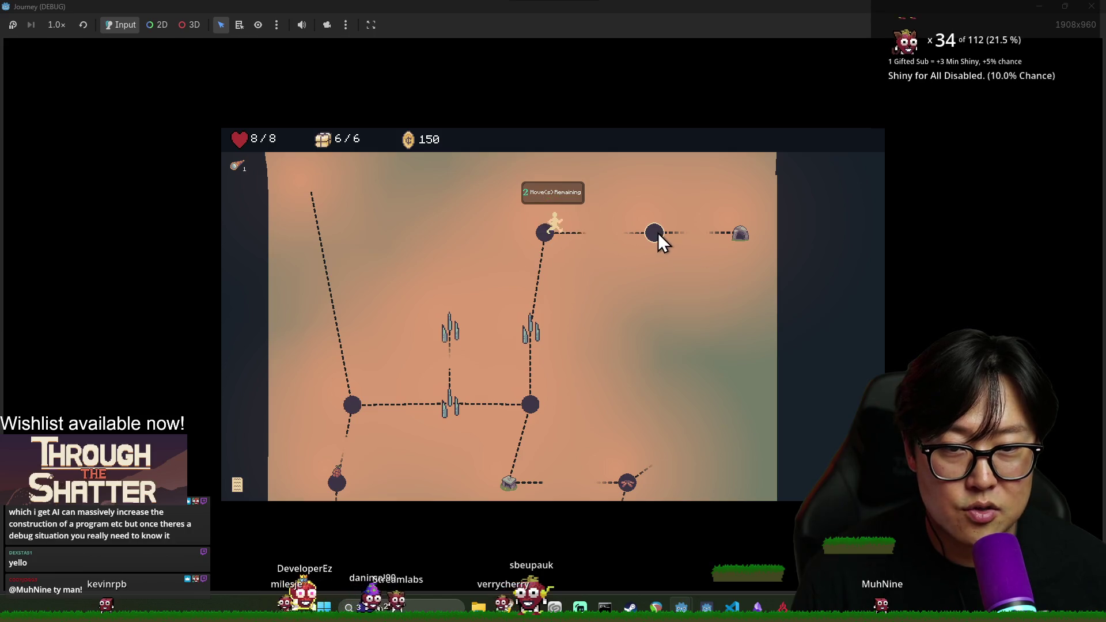
{"action": "left_click", "coordinate": [743, 236]}
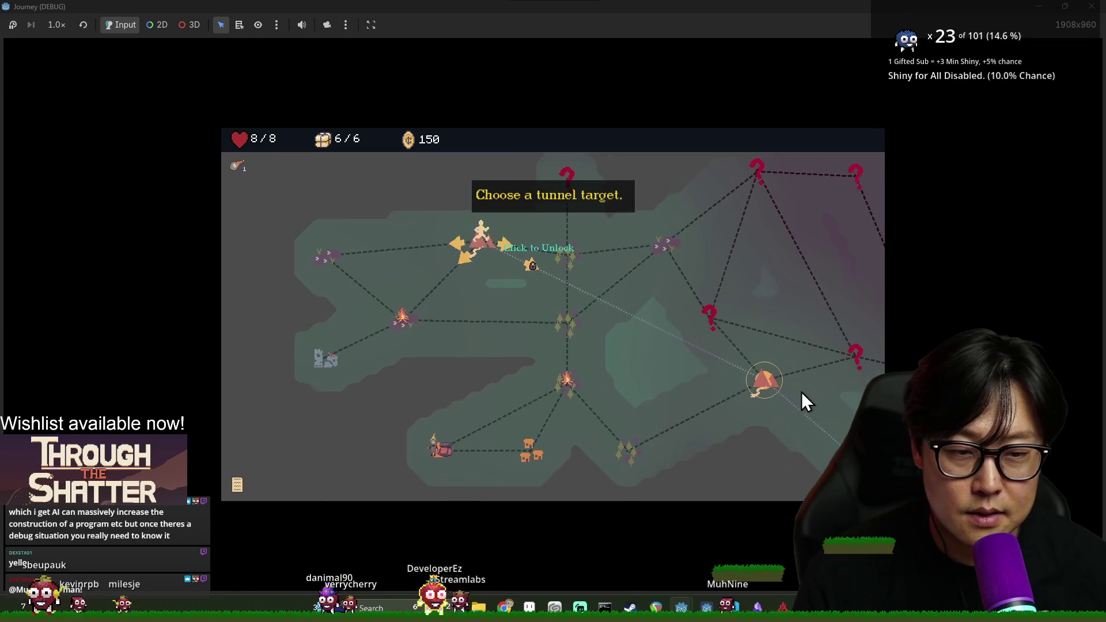
Choose the tunnel's destination and travel into the next exploration event.
{"action": "left_click", "coordinate": [803, 392]}
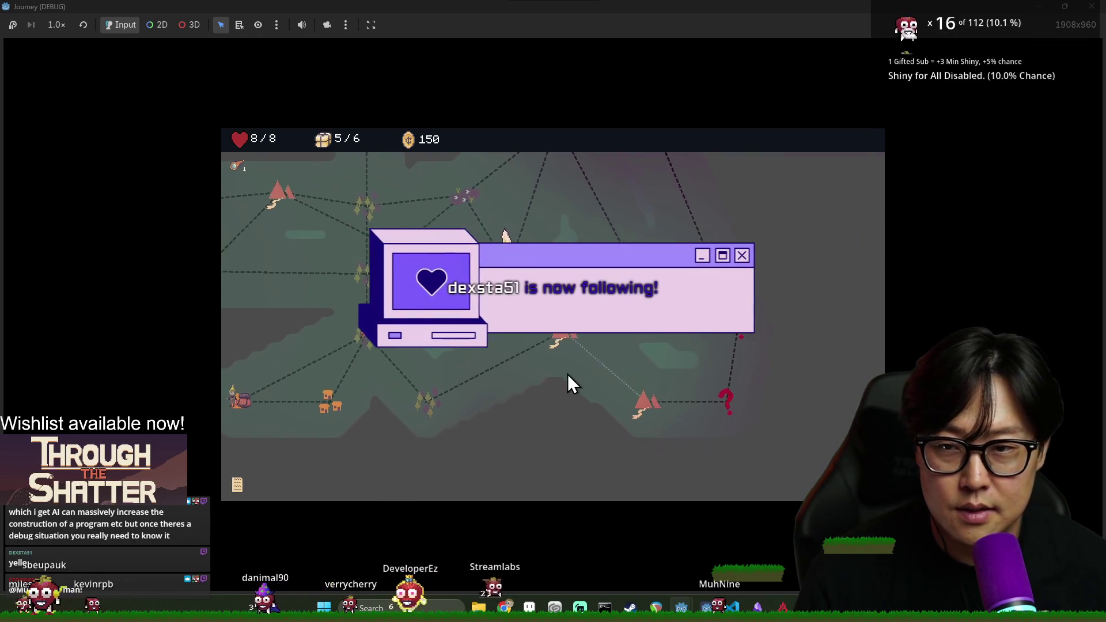
{"action": "left_click", "coordinate": [513, 342]}
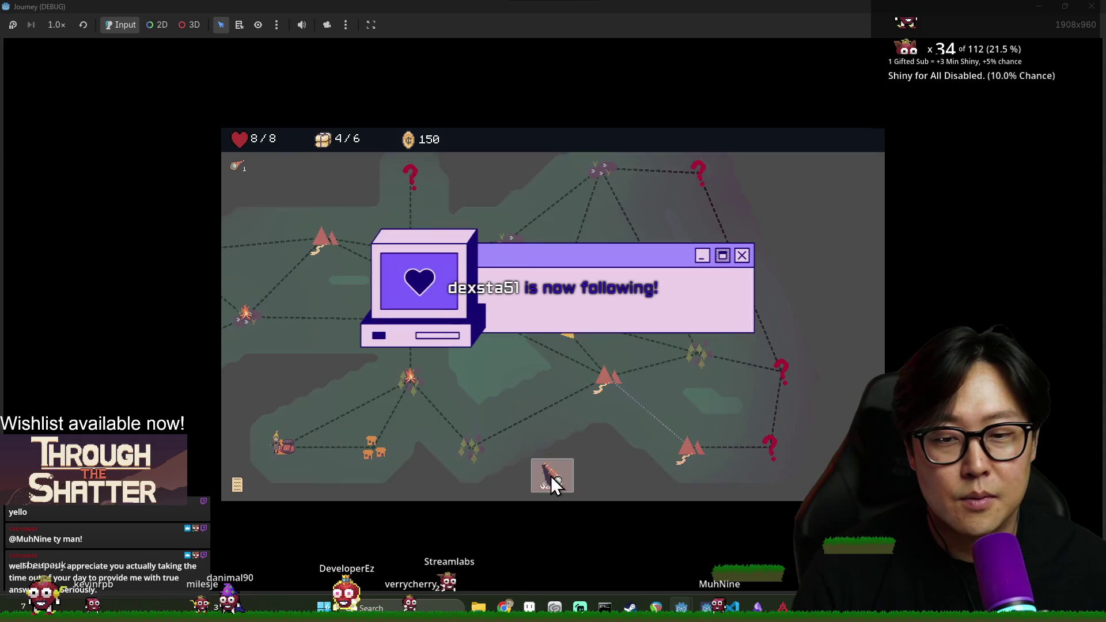
{"action": "left_click", "coordinate": [552, 478]}
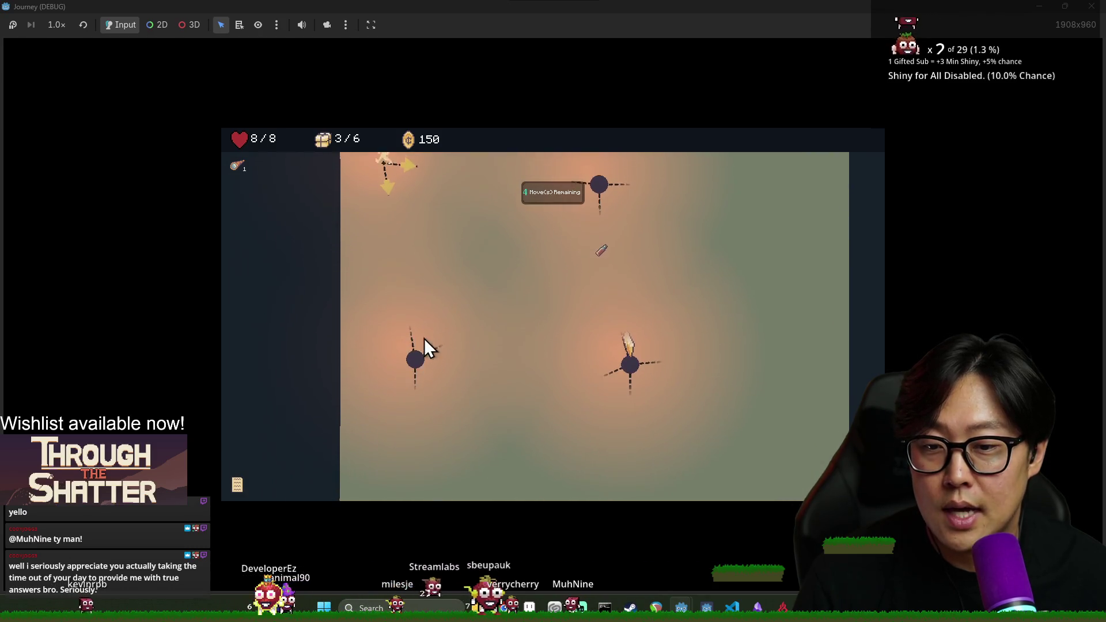
Walk right and down the path until moves reach 0 and the Stockpile, Fasting or Climber upgrade appears.
{"action": "key", "text": "Right"}
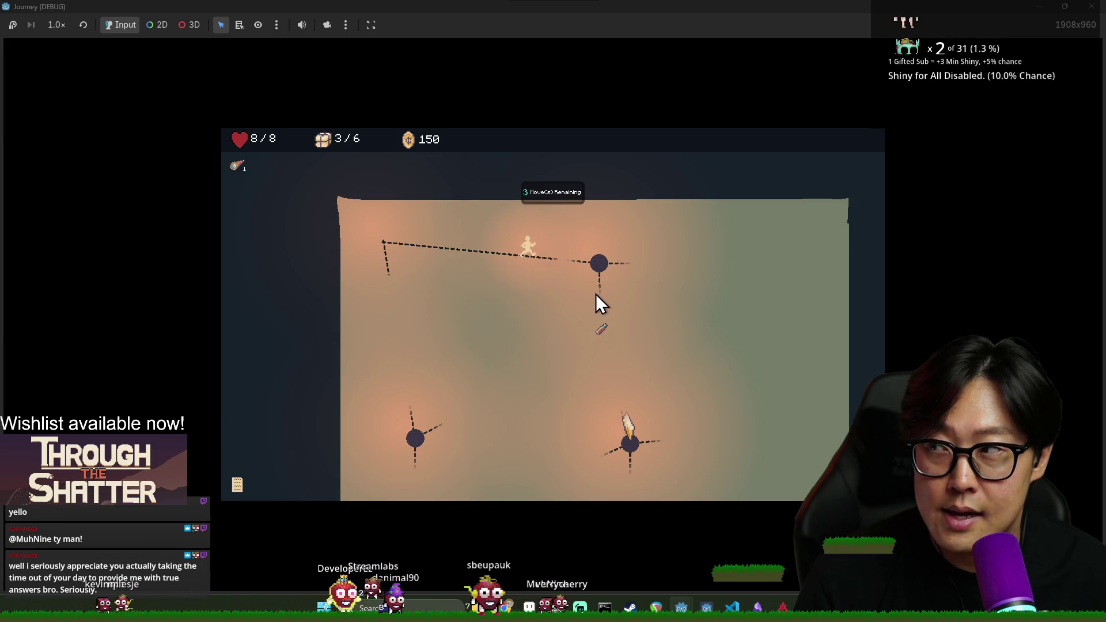
{"action": "left_click", "coordinate": [602, 344]}
{"action": "left_click", "coordinate": [633, 447]}
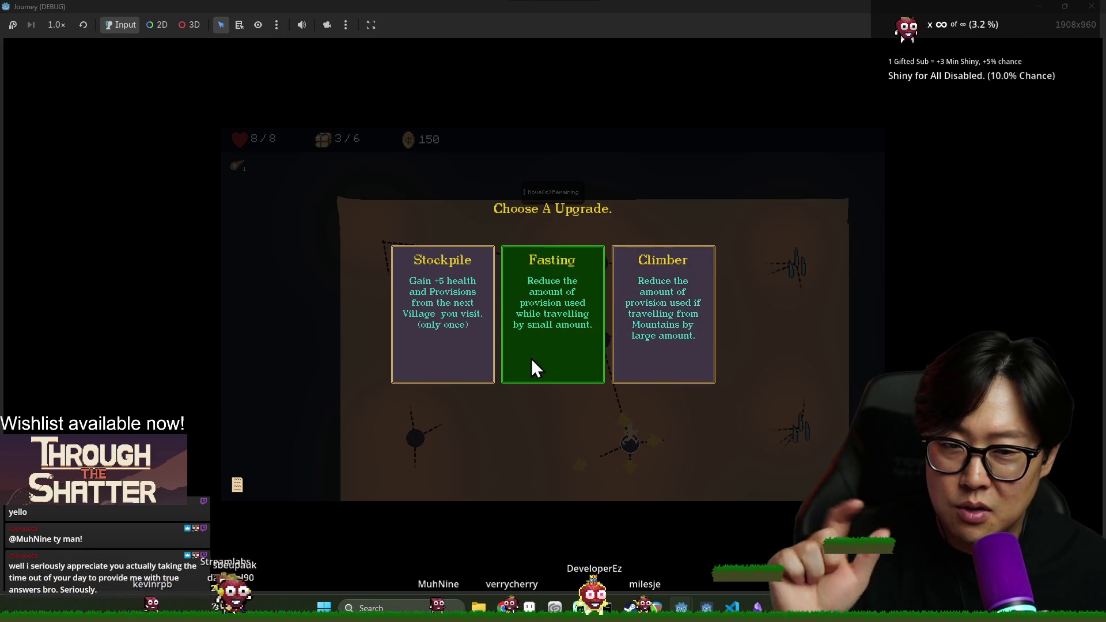
Take an upgrade, then walk up the path toward the top-left endpoint as moves reset to 3.
{"action": "left_click", "coordinate": [648, 321]}
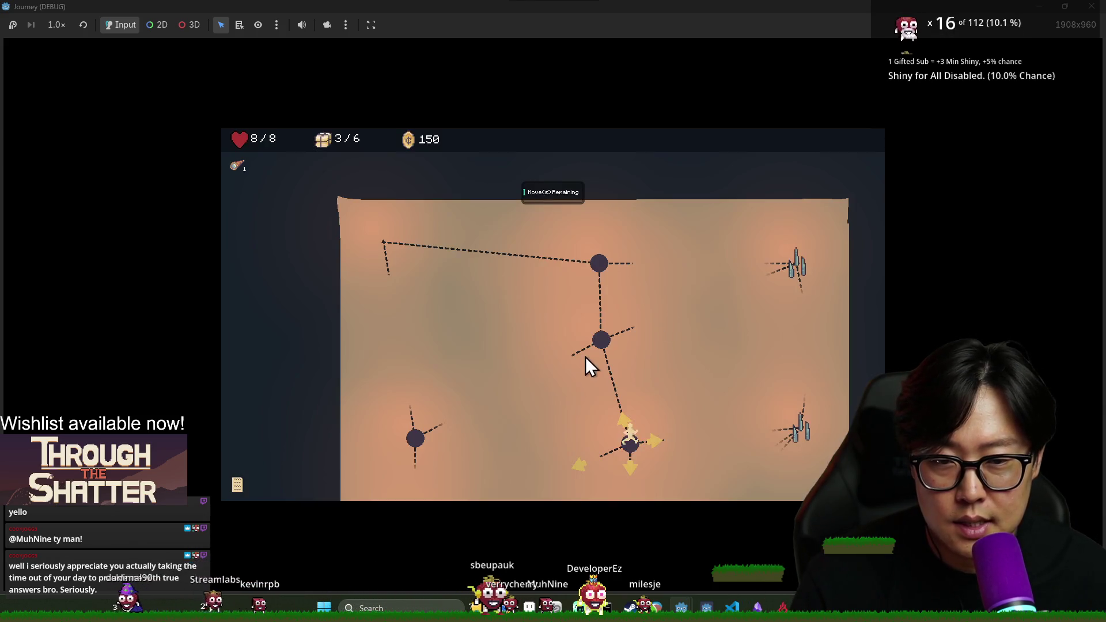
{"action": "left_click", "coordinate": [614, 344]}
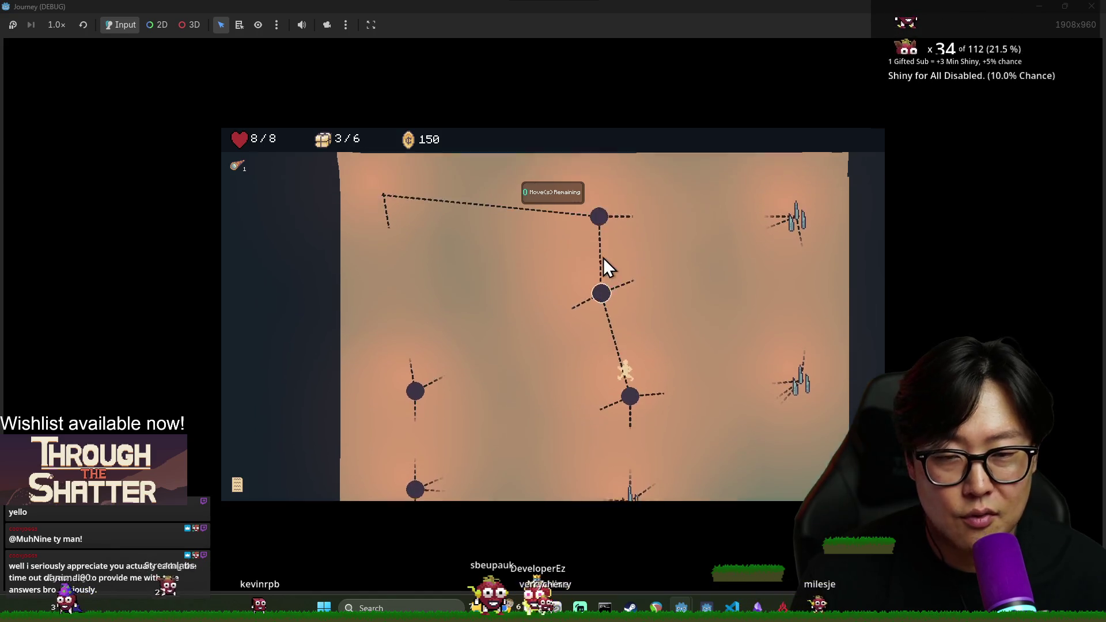
{"action": "left_click", "coordinate": [600, 290]}
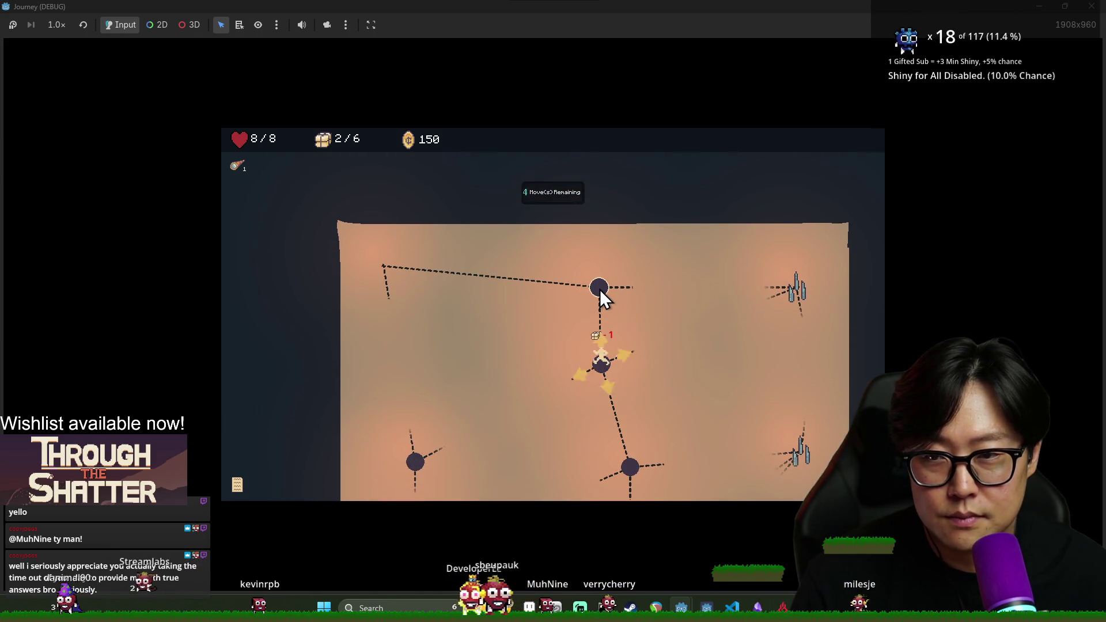
{"action": "left_click", "coordinate": [387, 270]}
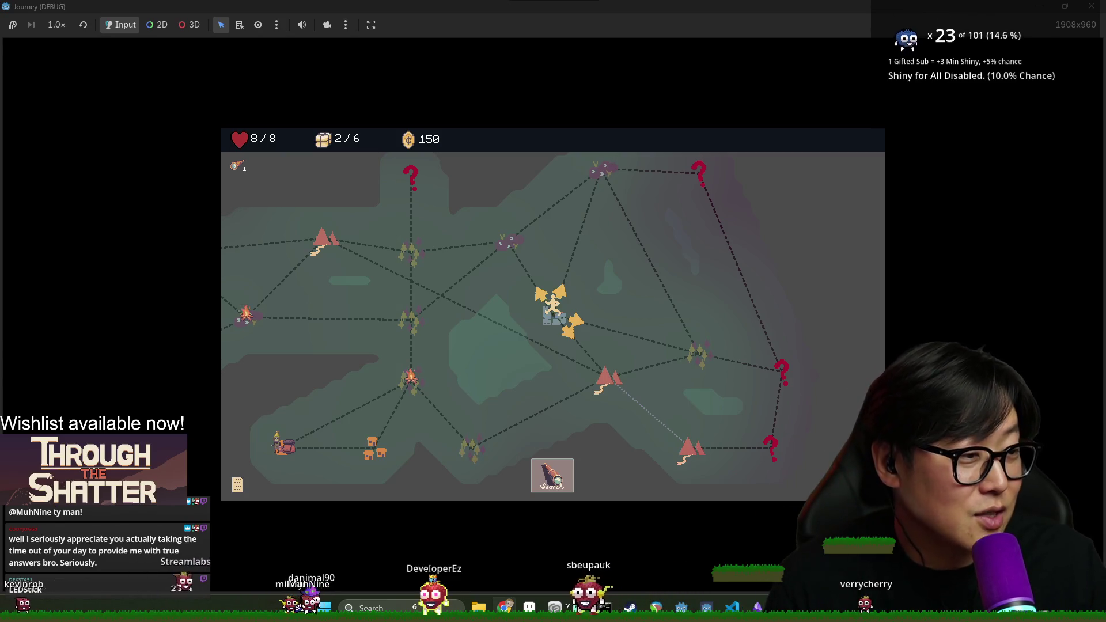
{"action": "key", "text": "alt+Tab"}
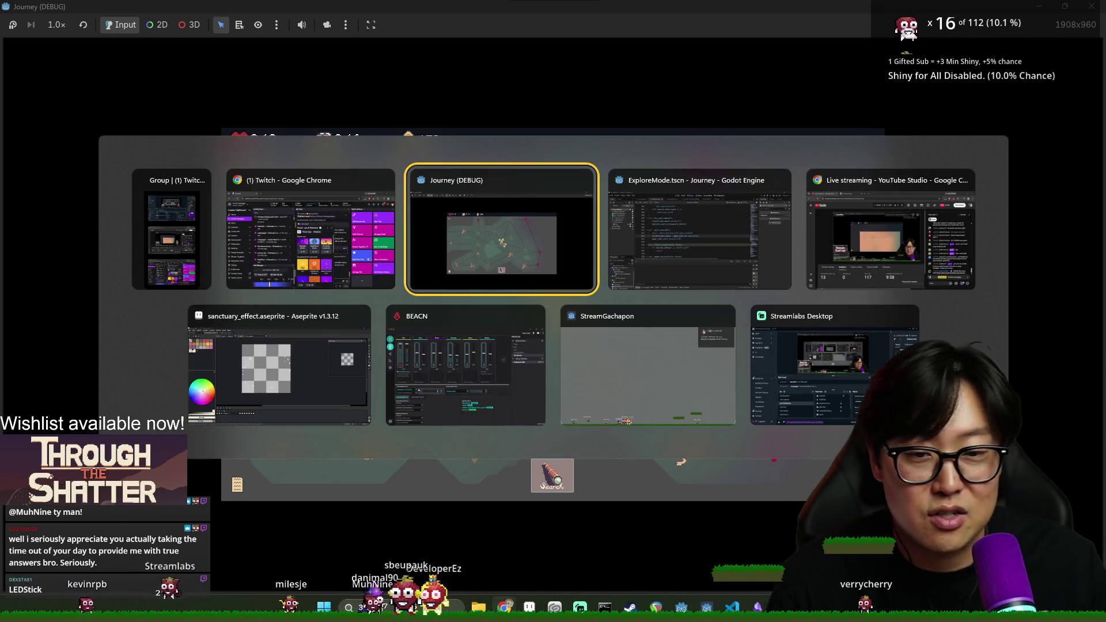
{"action": "key", "text": "alt+Tab"}
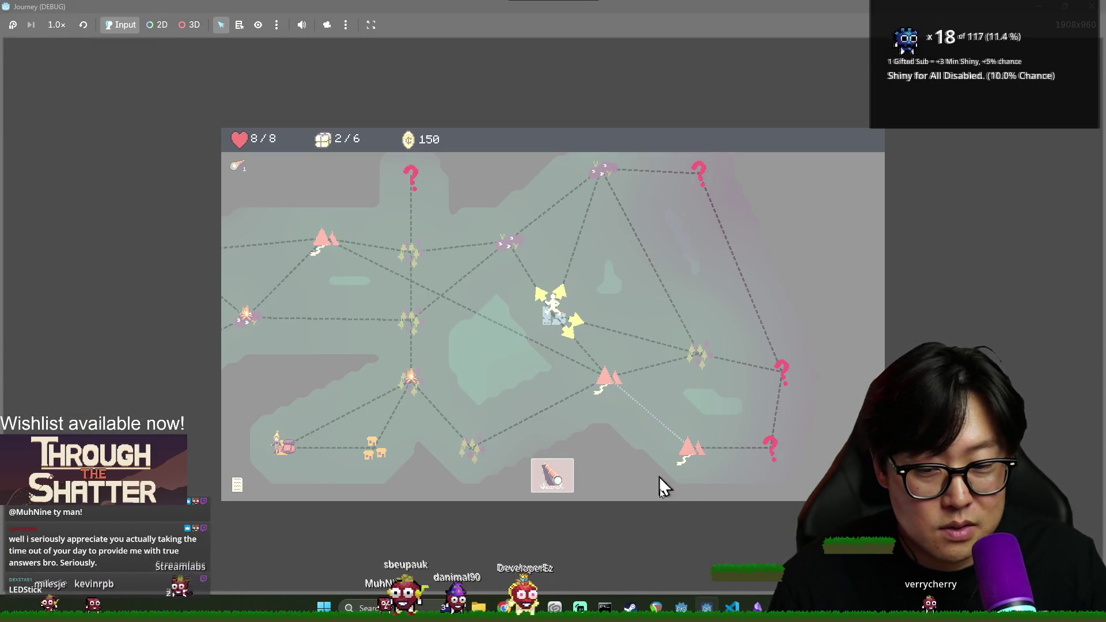
{"action": "key", "text": "alt+Tab"}
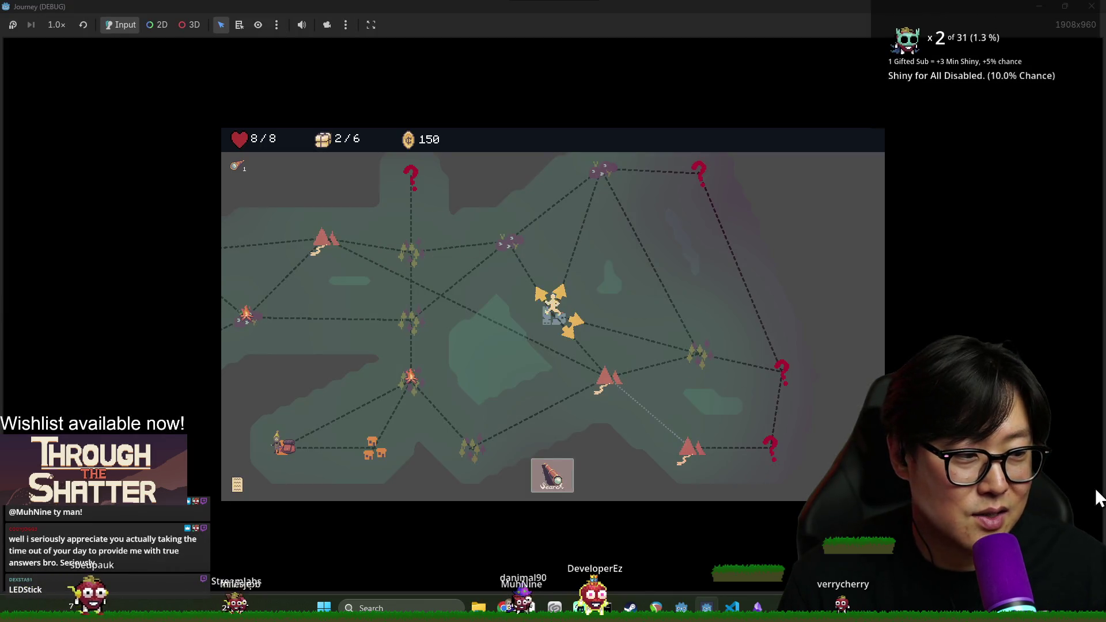
{"action": "key", "text": "alt+Tab"}
{"action": "left_click", "coordinate": [530, 378]}
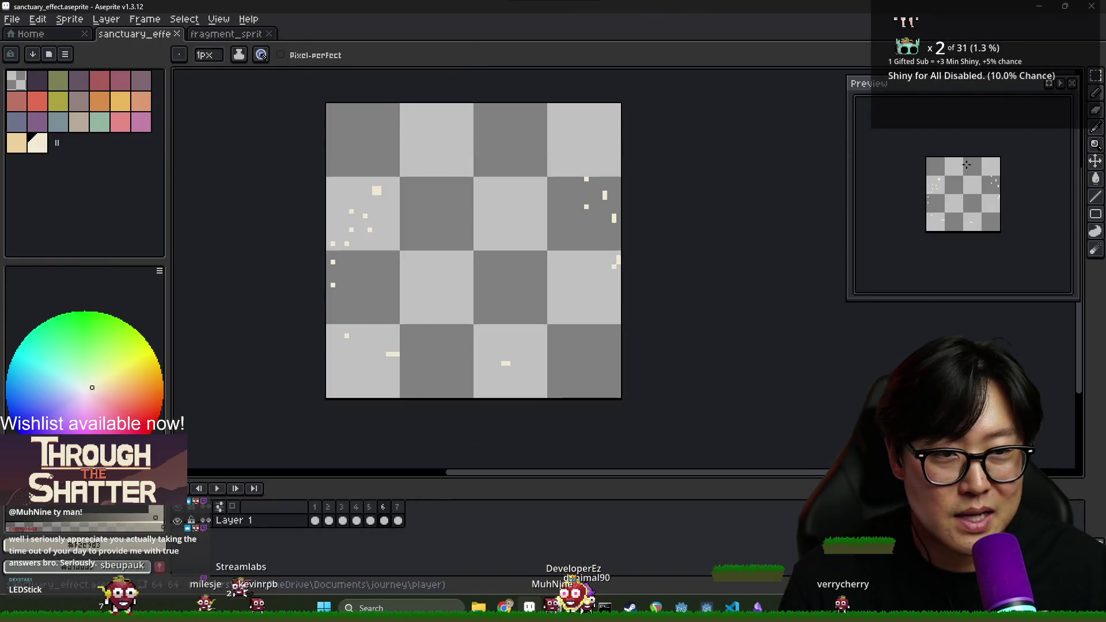
{"action": "key", "text": "alt+Tab"}
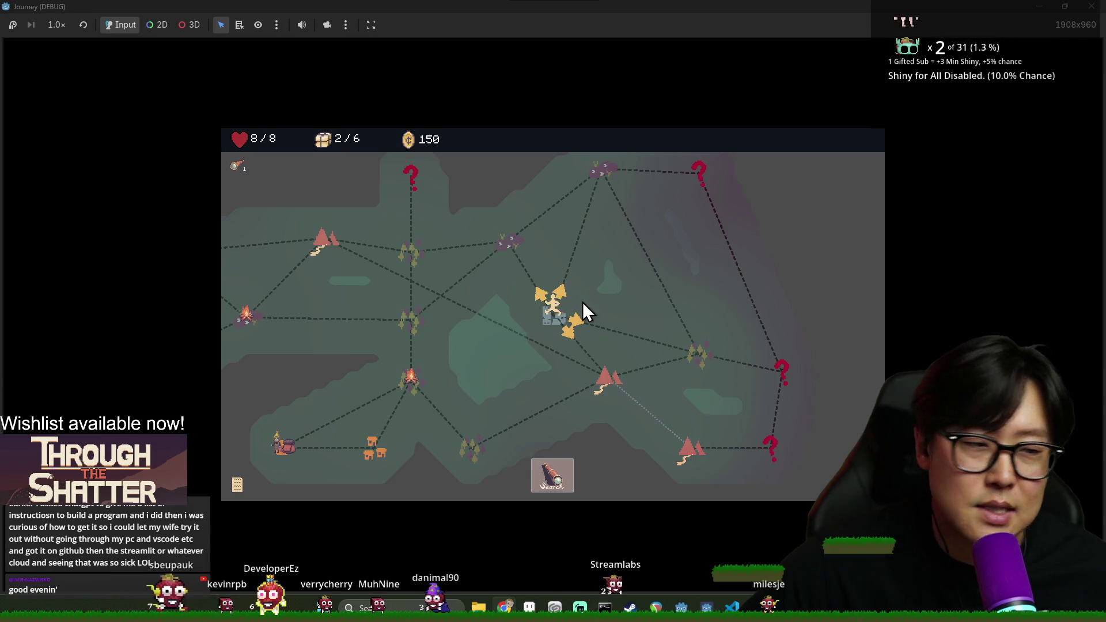
Travel across the world map via the purple node up toward the castle node.
{"action": "left_click", "coordinate": [516, 241]}
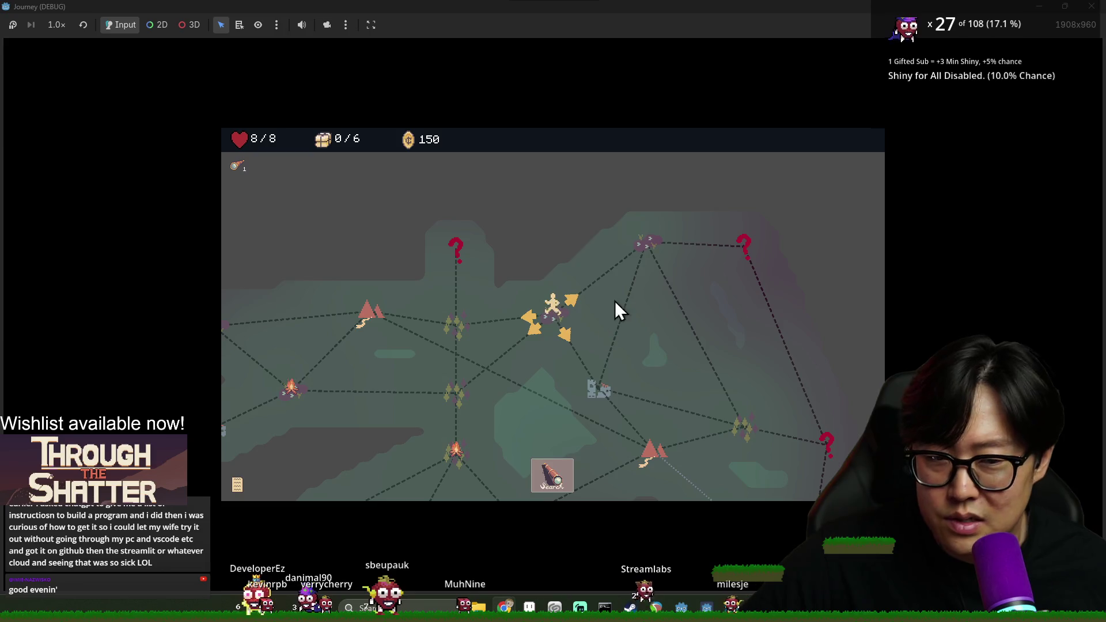
{"action": "left_click", "coordinate": [461, 330]}
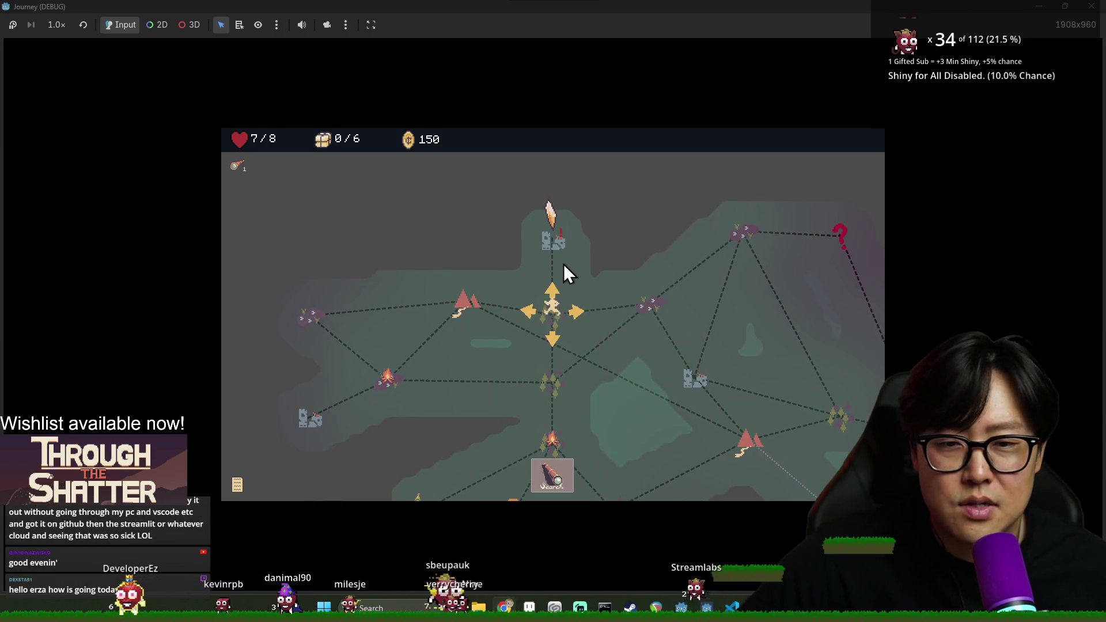
{"action": "left_click", "coordinate": [554, 244]}
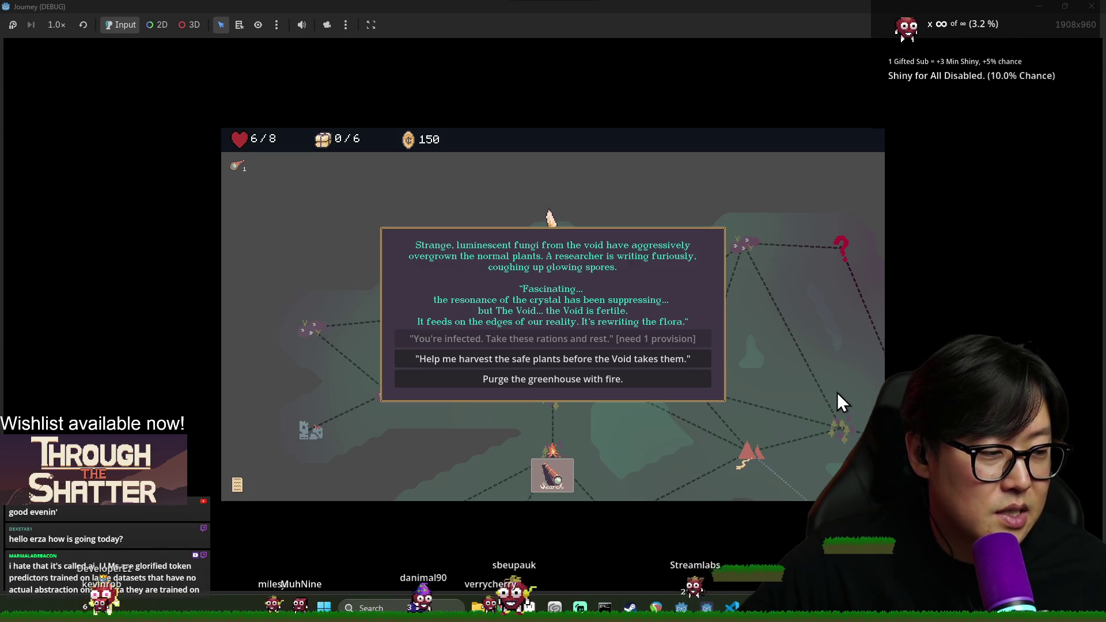
Choose to help harvest the safe plants at the greenhouse event, then leave it.
{"action": "left_click", "coordinate": [545, 360]}
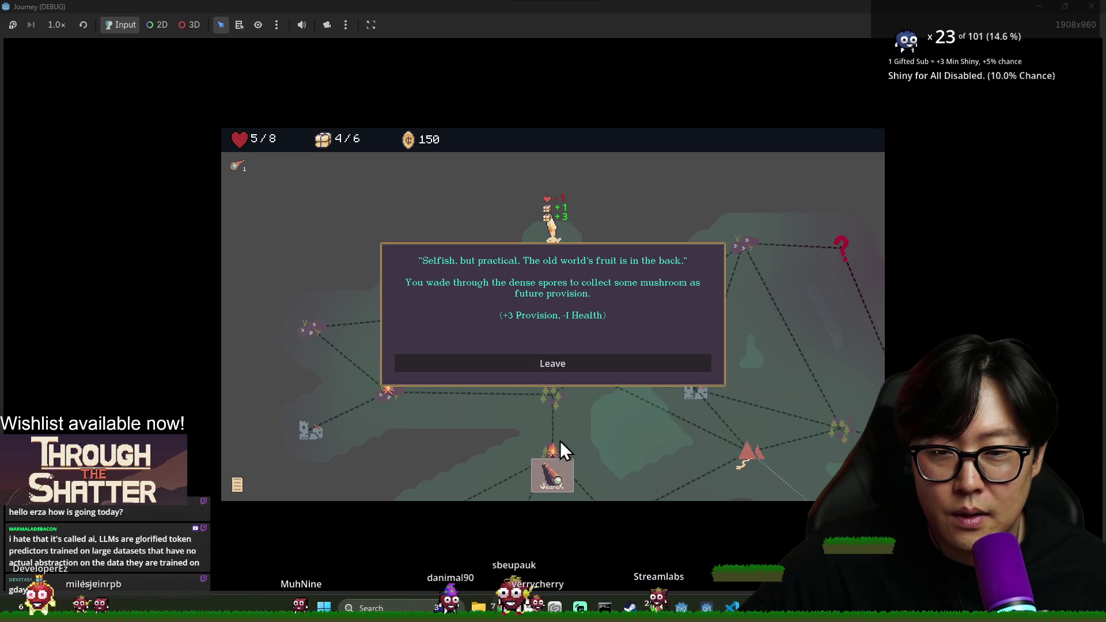
{"action": "left_click", "coordinate": [552, 480]}
{"action": "left_click", "coordinate": [576, 368]}
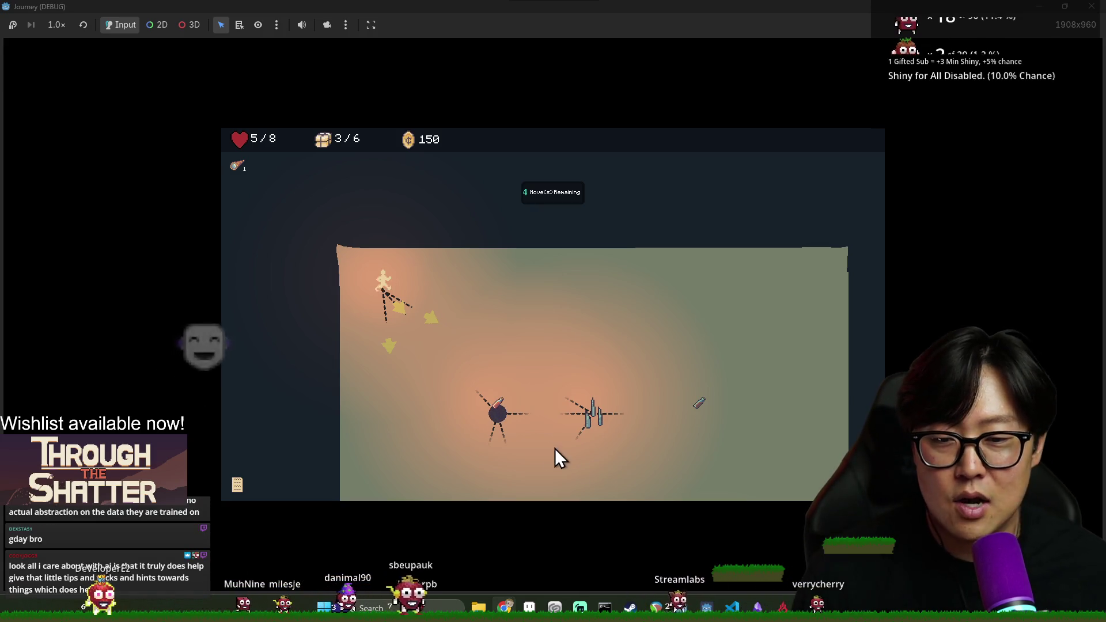
Walk the player down-left and then to the bottom-right node, using up all moves.
{"action": "left_click", "coordinate": [500, 418]}
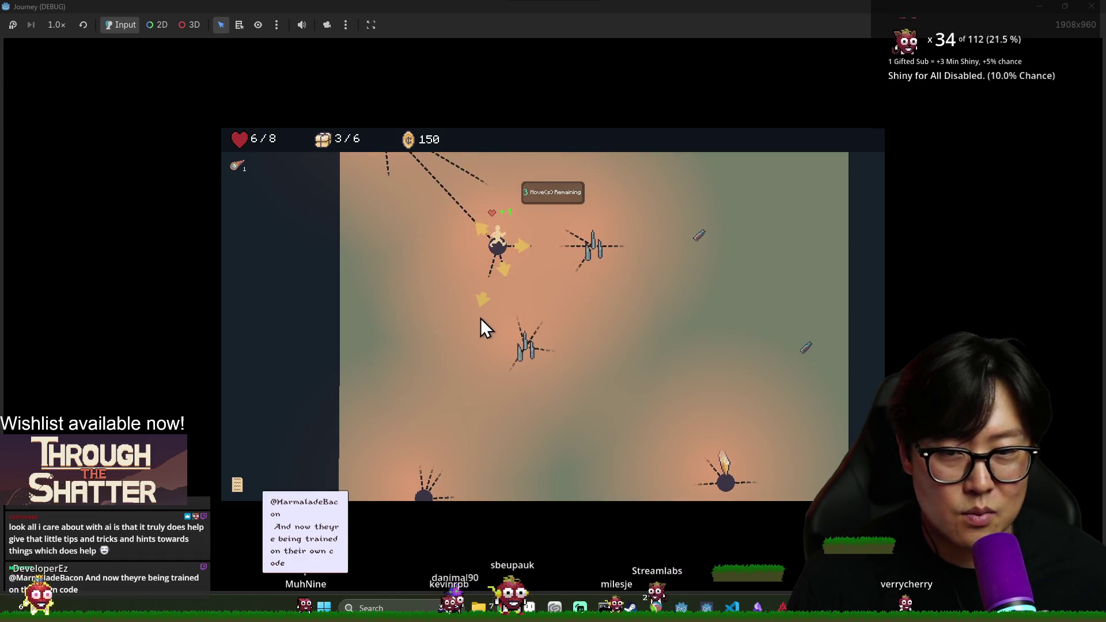
{"action": "left_click", "coordinate": [482, 302]}
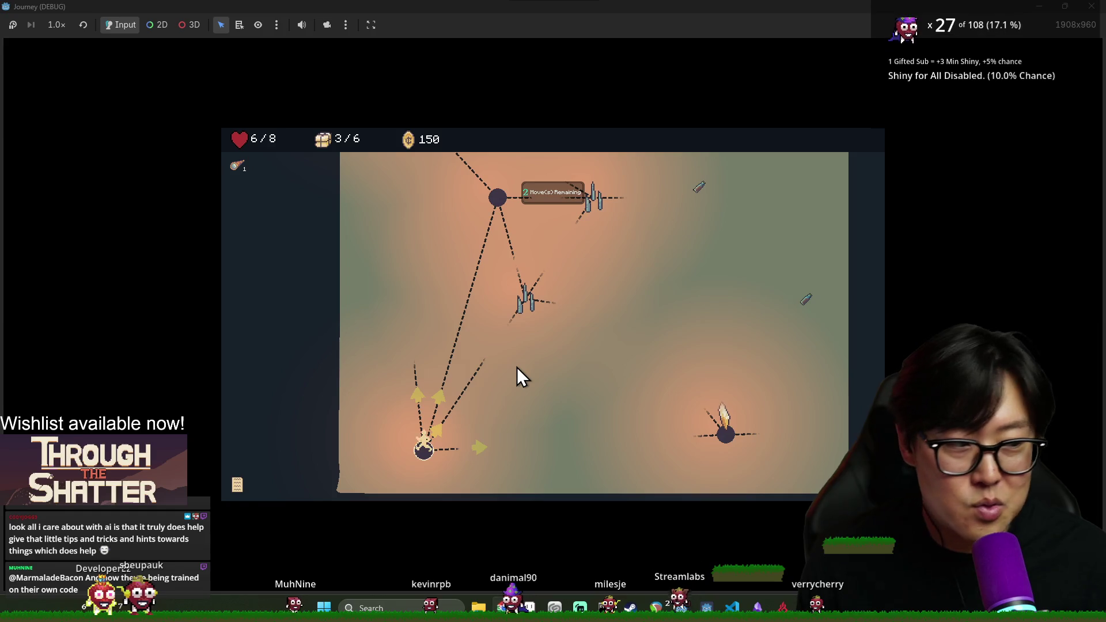
{"action": "left_click", "coordinate": [723, 436]}
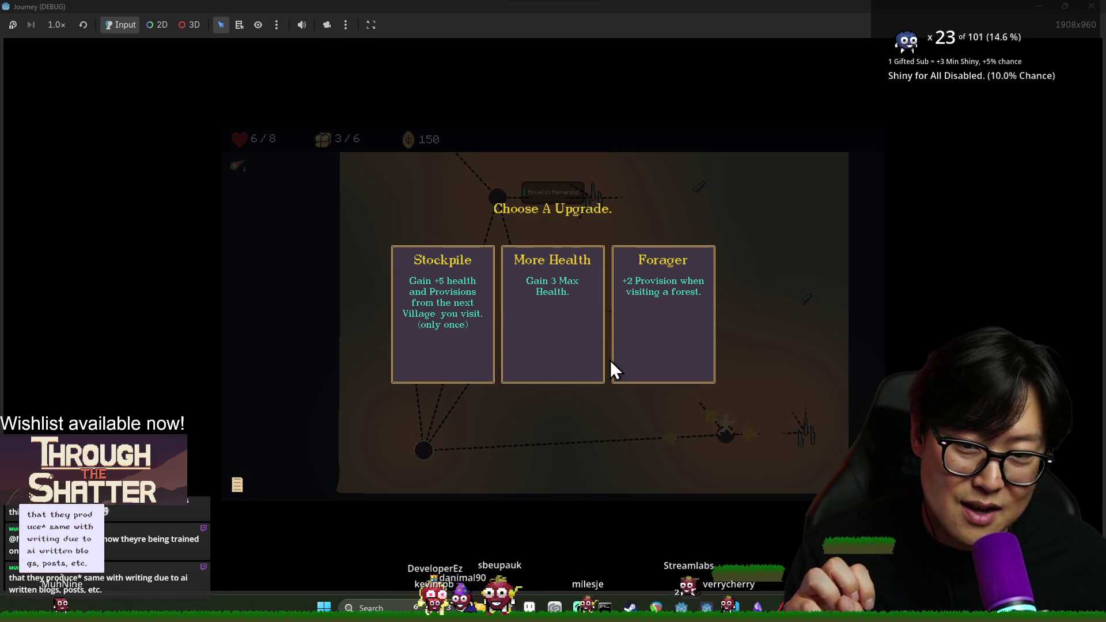
Take More Health (health 9/11), then walk path nodes until the region map returns.
{"action": "left_click", "coordinate": [538, 358]}
{"action": "left_click", "coordinate": [621, 314]}
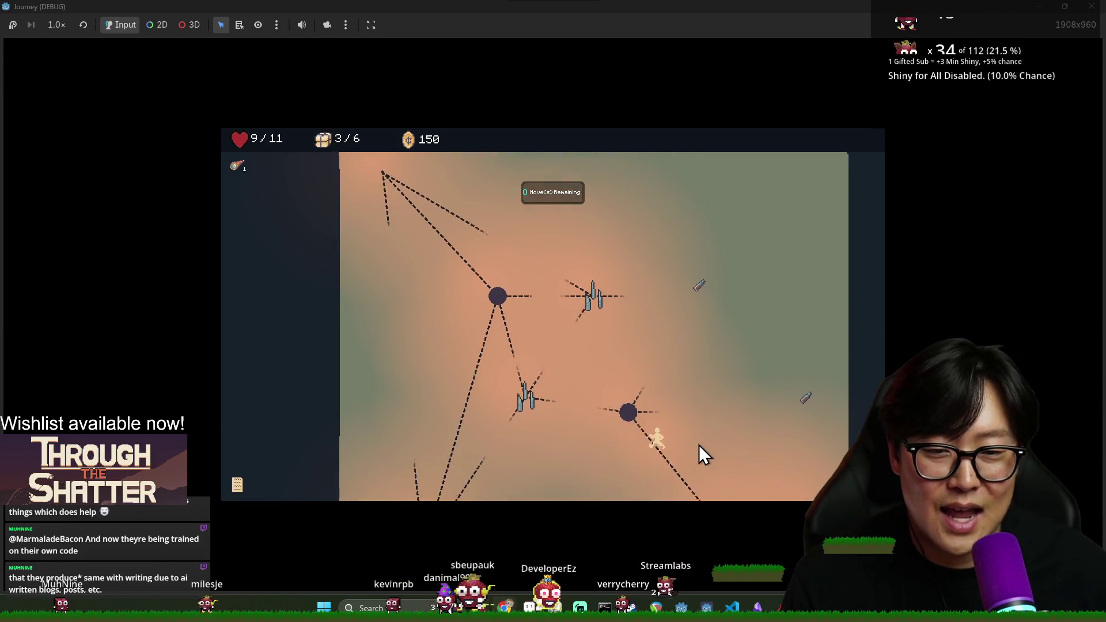
{"action": "left_click", "coordinate": [649, 385]}
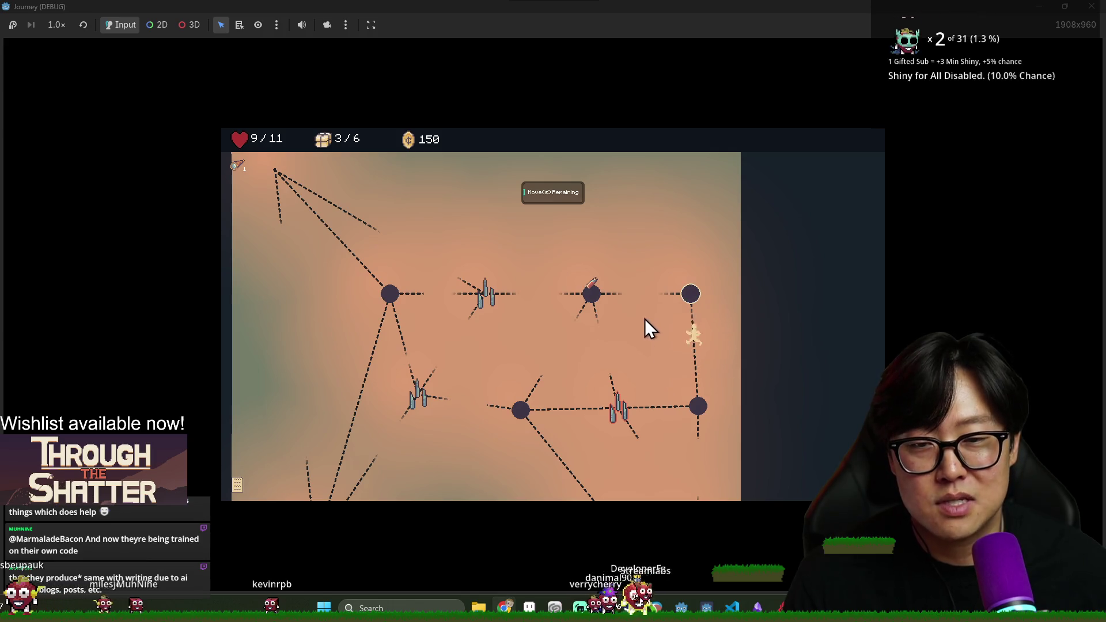
{"action": "left_click", "coordinate": [589, 299]}
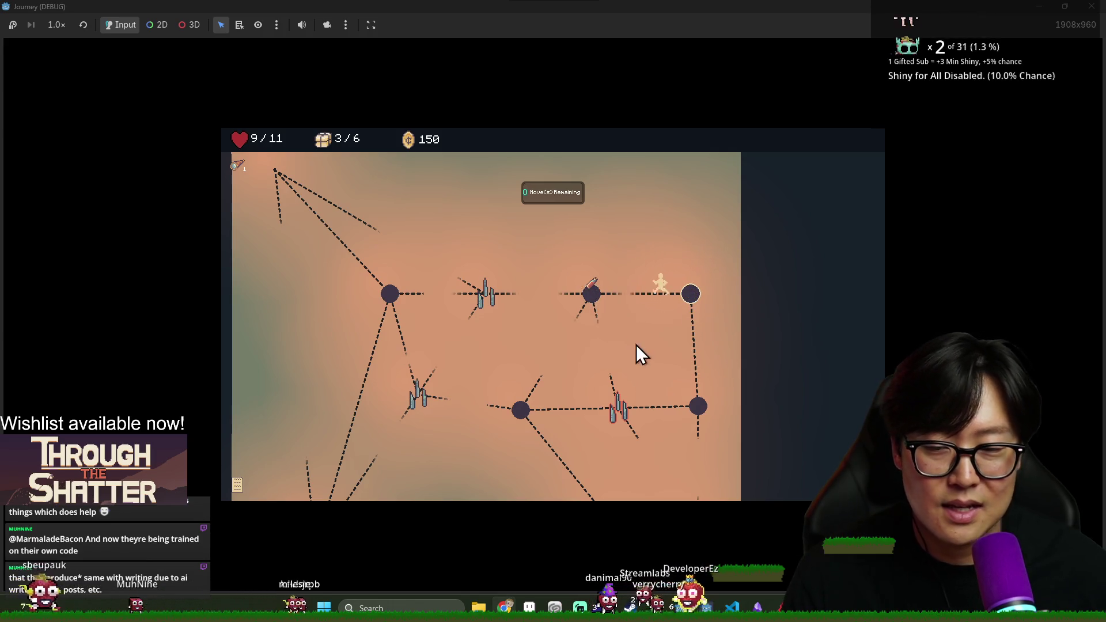
{"action": "left_click", "coordinate": [494, 276]}
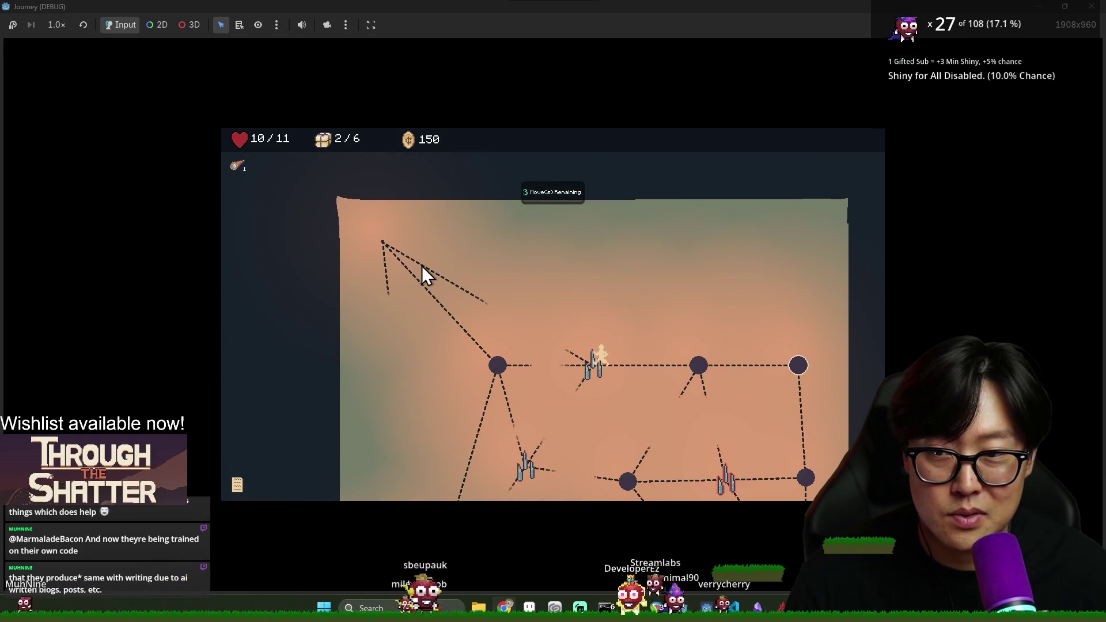
{"action": "left_click", "coordinate": [547, 340]}
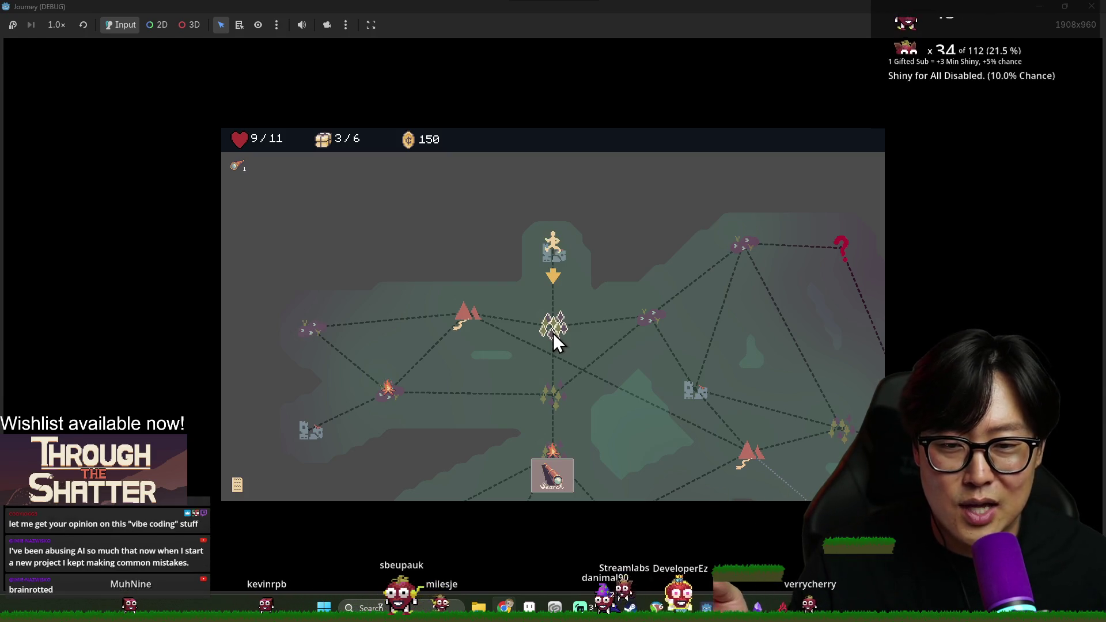
Stop the debug game with F8, bring back the Godot editor, and save explore_mode.gd.
{"action": "key", "text": "F8"}
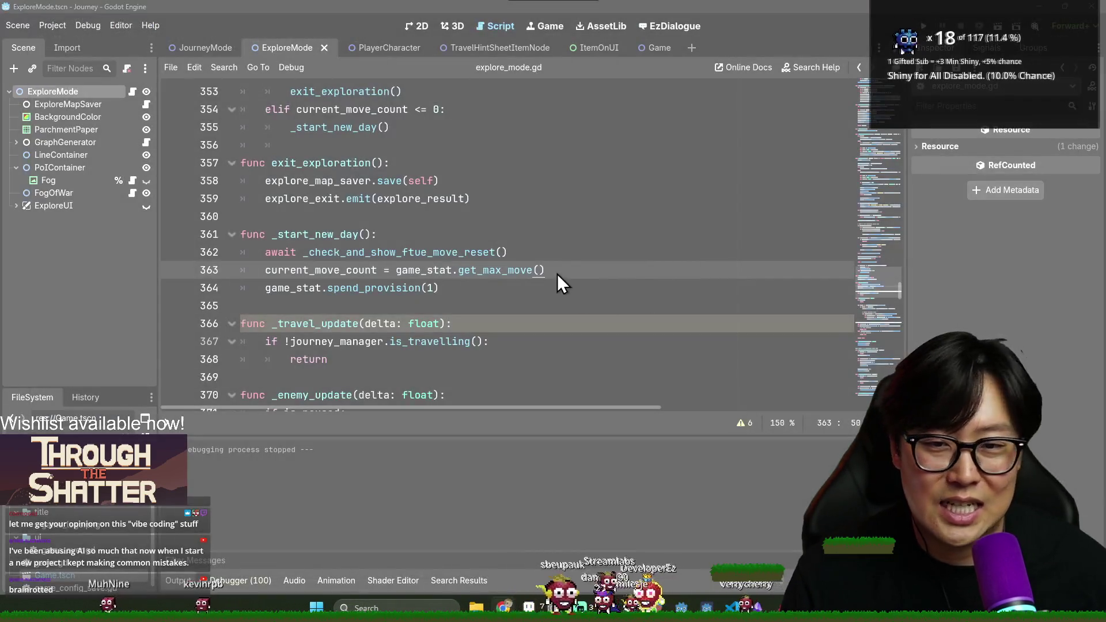
{"action": "key", "text": "alt+Tab"}
{"action": "left_click", "coordinate": [804, 264]}
{"action": "key", "text": "ctrl+s"}
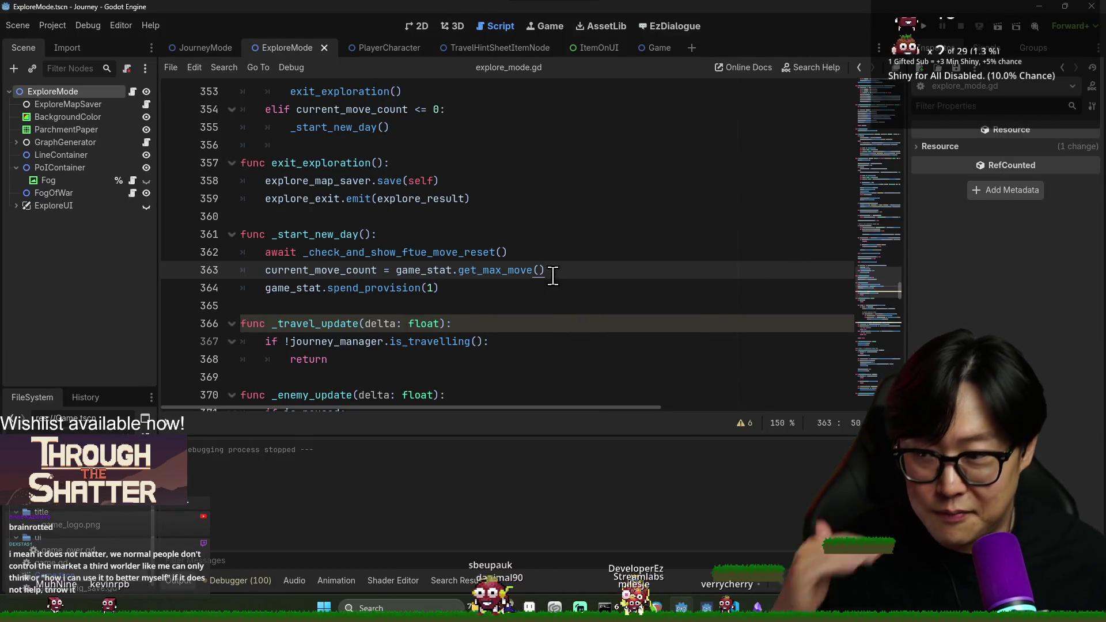
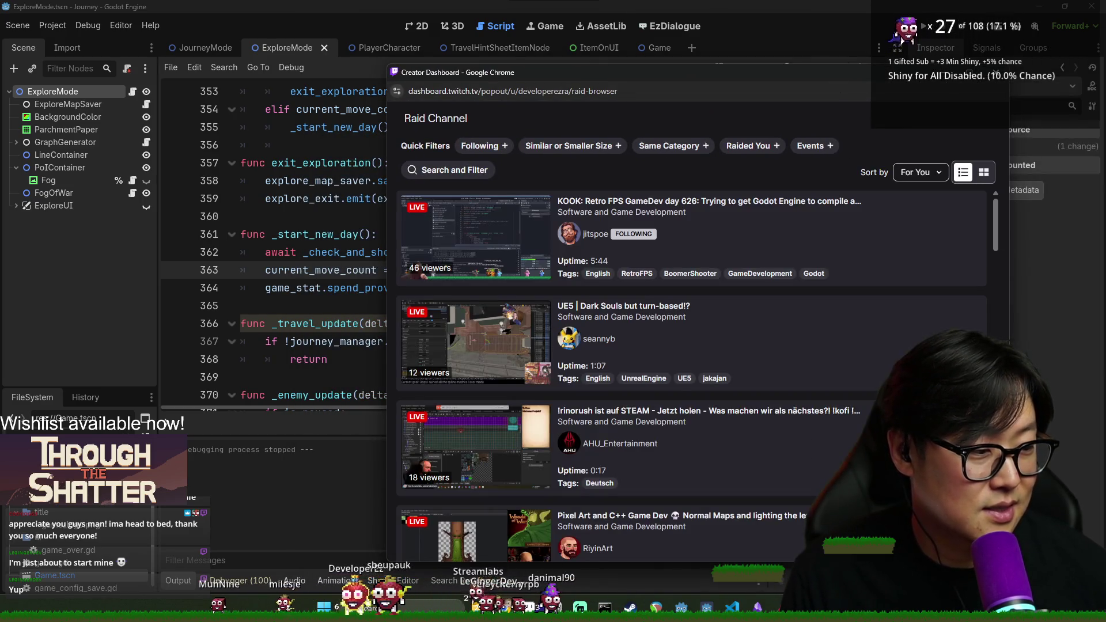
Filter the raid channel list to Following, scroll through it, and close the raid browser.
{"action": "left_click", "coordinate": [480, 151]}
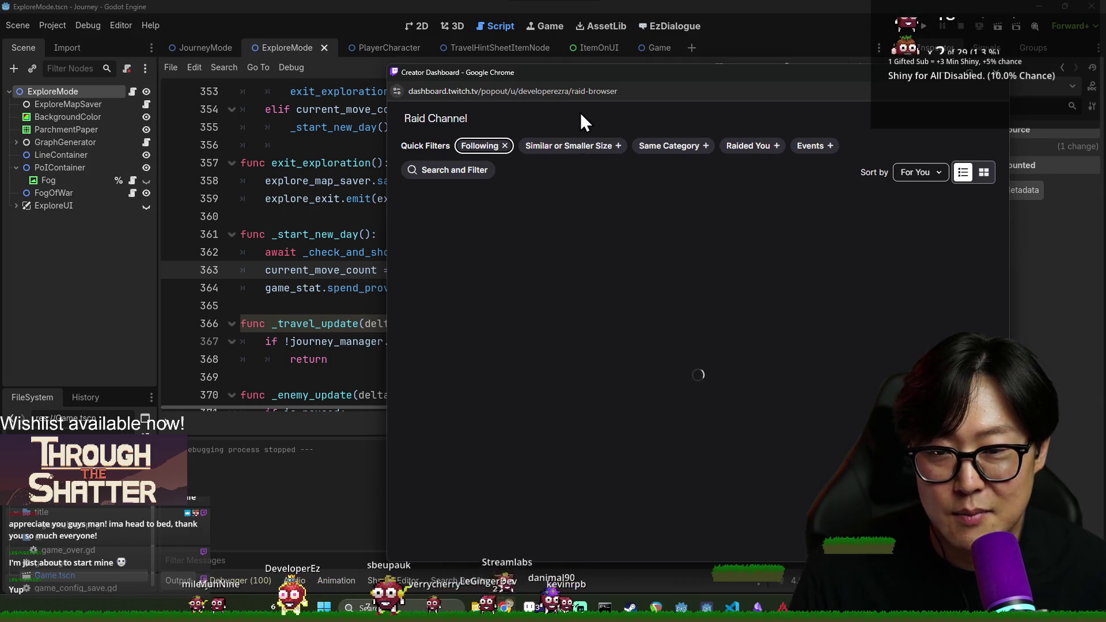
{"action": "left_click_drag", "start_coordinate": [589, 73], "coordinate": [466, 79]}
{"action": "scroll", "coordinate": [584, 298], "scroll_direction": "down", "scroll_amount": 1}
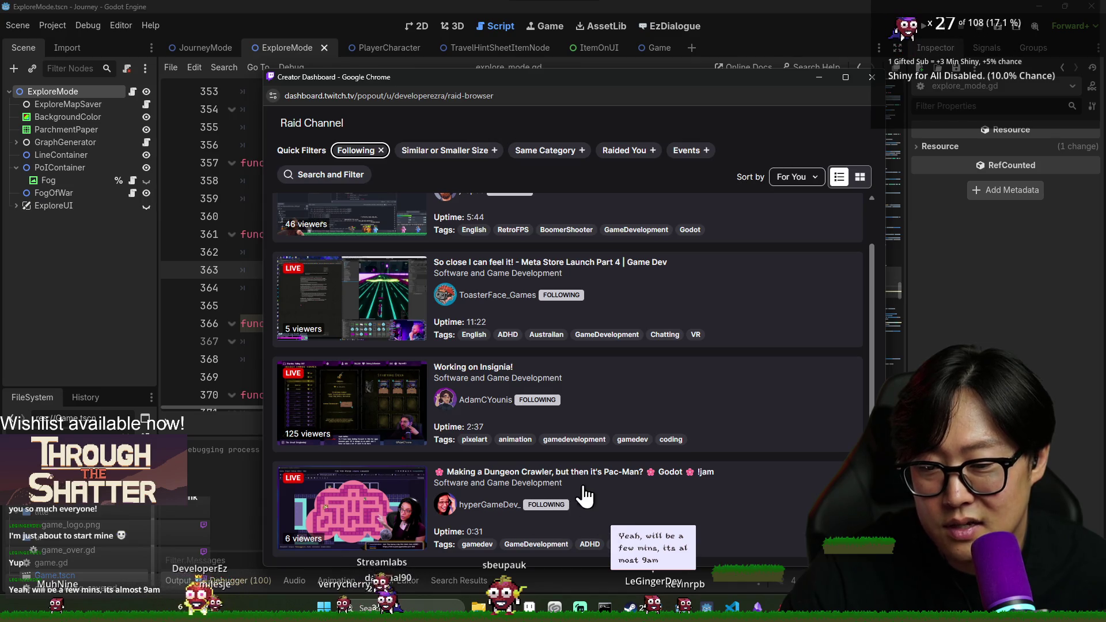
{"action": "scroll", "coordinate": [729, 519], "scroll_direction": "up", "scroll_amount": 1}
{"action": "scroll", "coordinate": [738, 526], "scroll_direction": "down", "scroll_amount": 1}
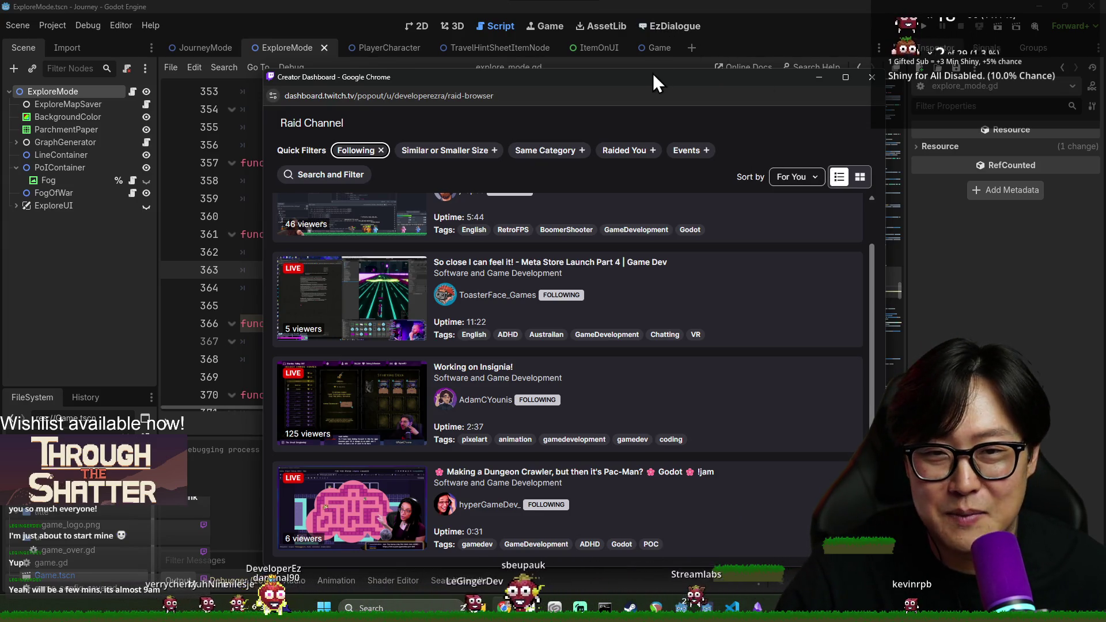
{"action": "left_click", "coordinate": [870, 79]}
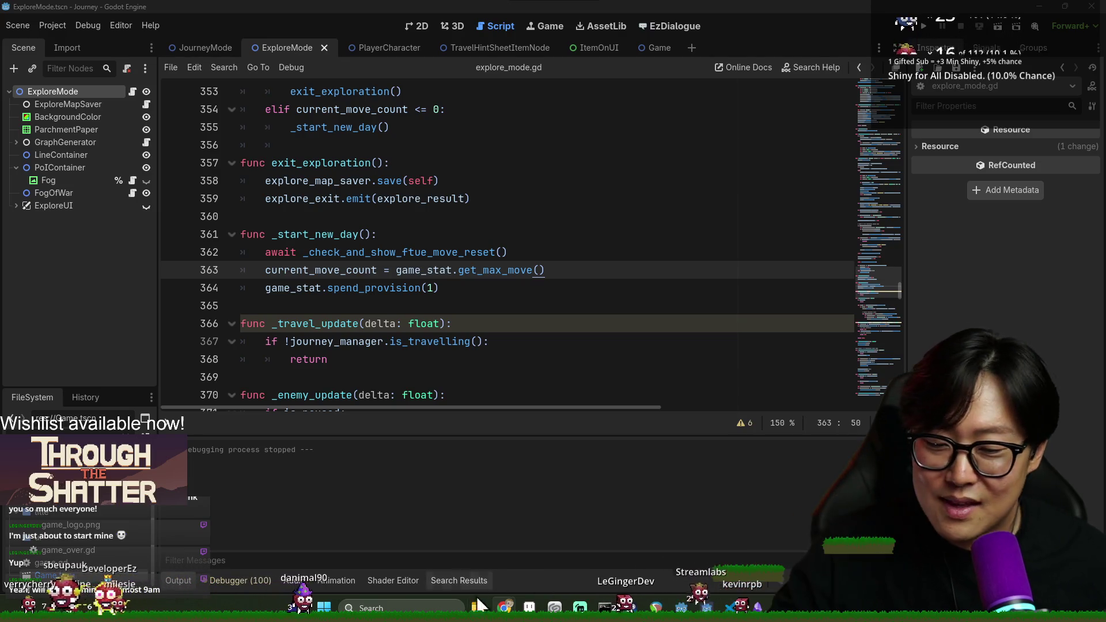
{"action": "mouse_move", "coordinate": [504, 608]}
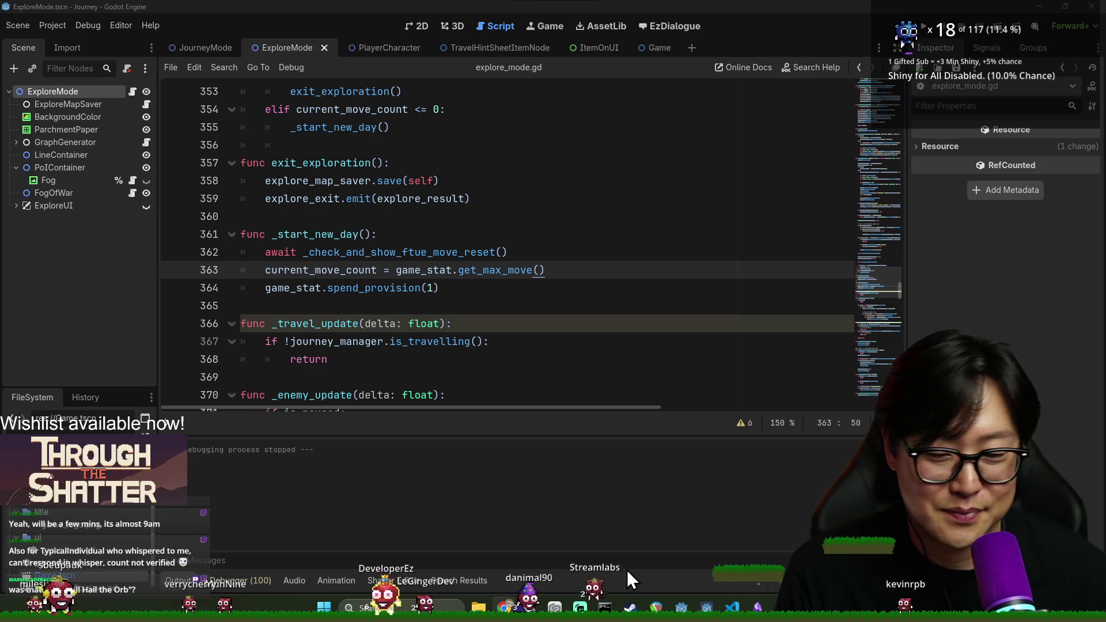
{"action": "key", "text": "alt+Tab"}
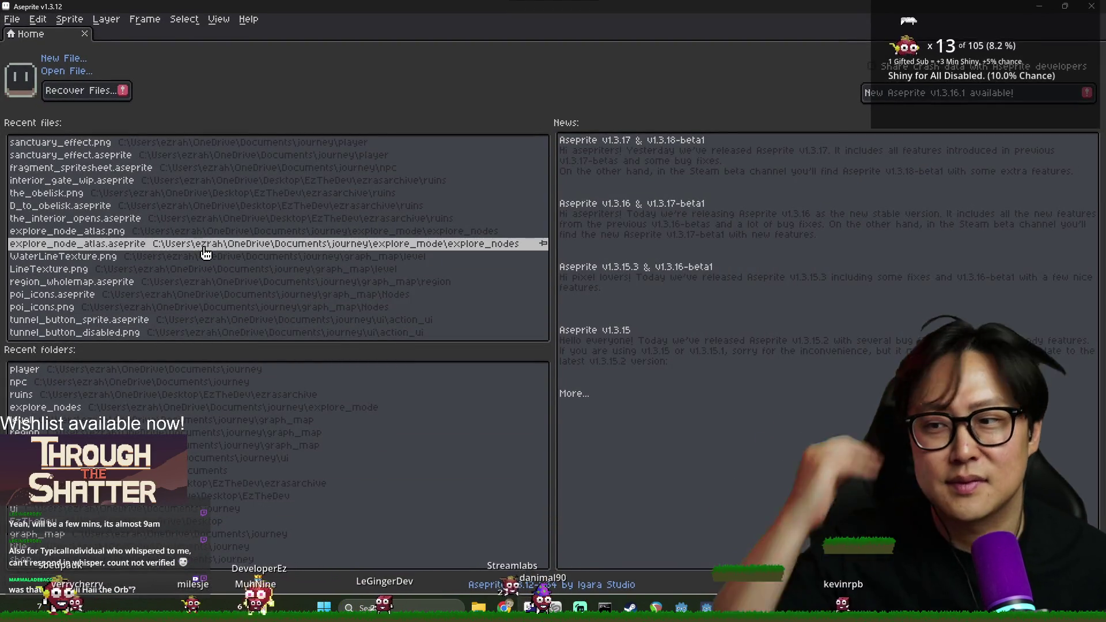
Create a new 64×64 sprite from File > New.
{"action": "left_click", "coordinate": [12, 21]}
{"action": "left_click", "coordinate": [44, 38]}
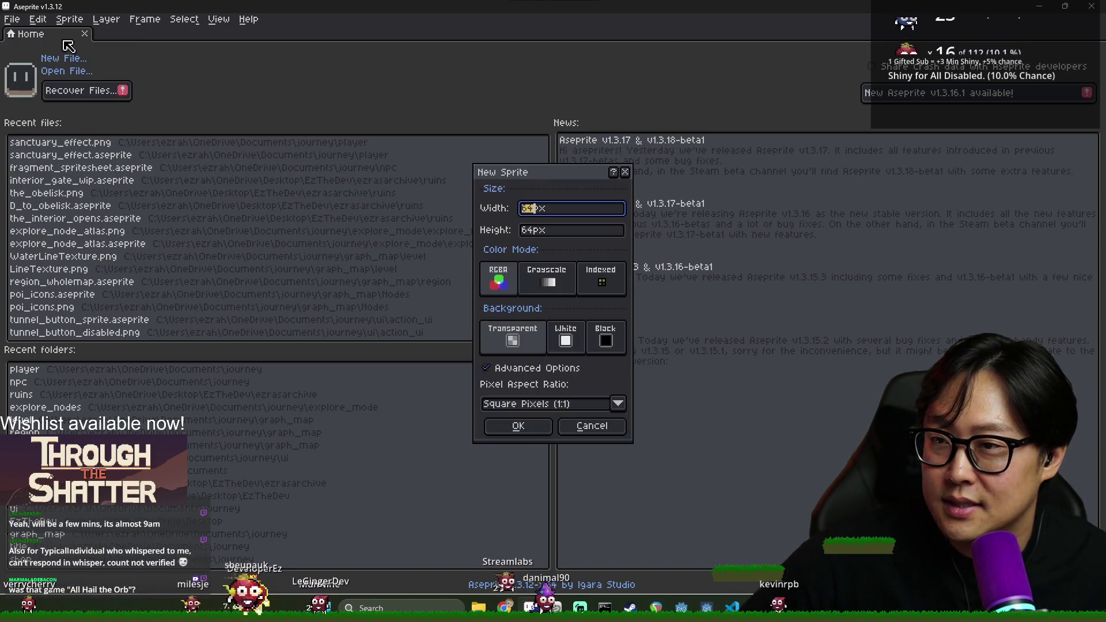
{"action": "left_click", "coordinate": [519, 426]}
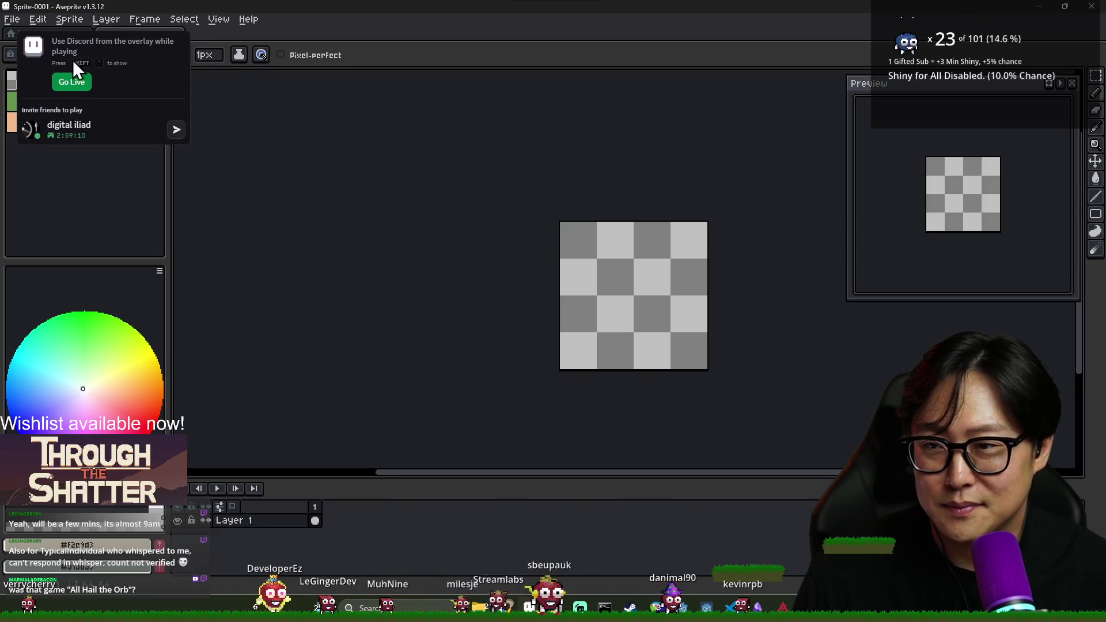
{"action": "key", "text": "shift+grave"}
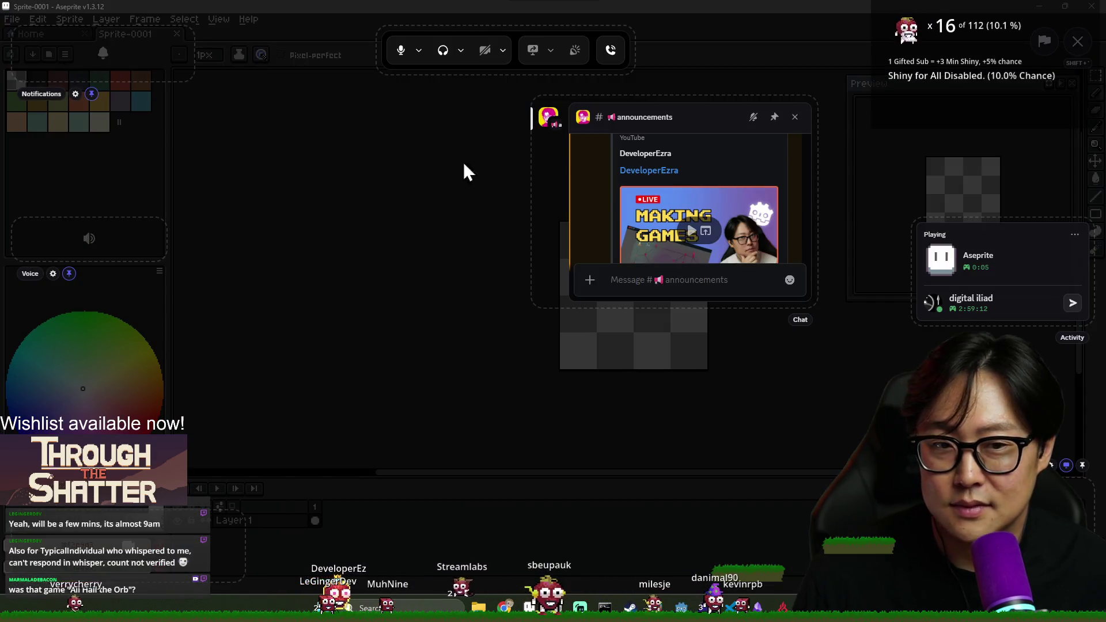
{"action": "key", "text": "shift+grave"}
Load the BubbleGum16 palette preset into the sprite.
{"action": "left_click", "coordinate": [41, 59]}
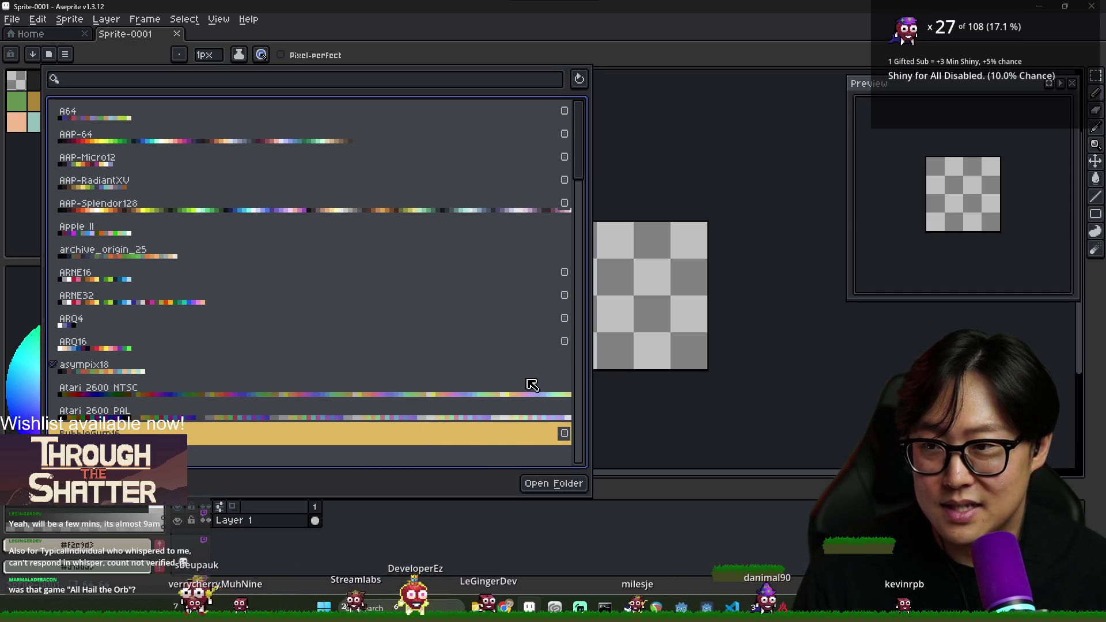
{"action": "left_click", "coordinate": [547, 435]}
{"action": "left_click", "coordinate": [591, 75]}
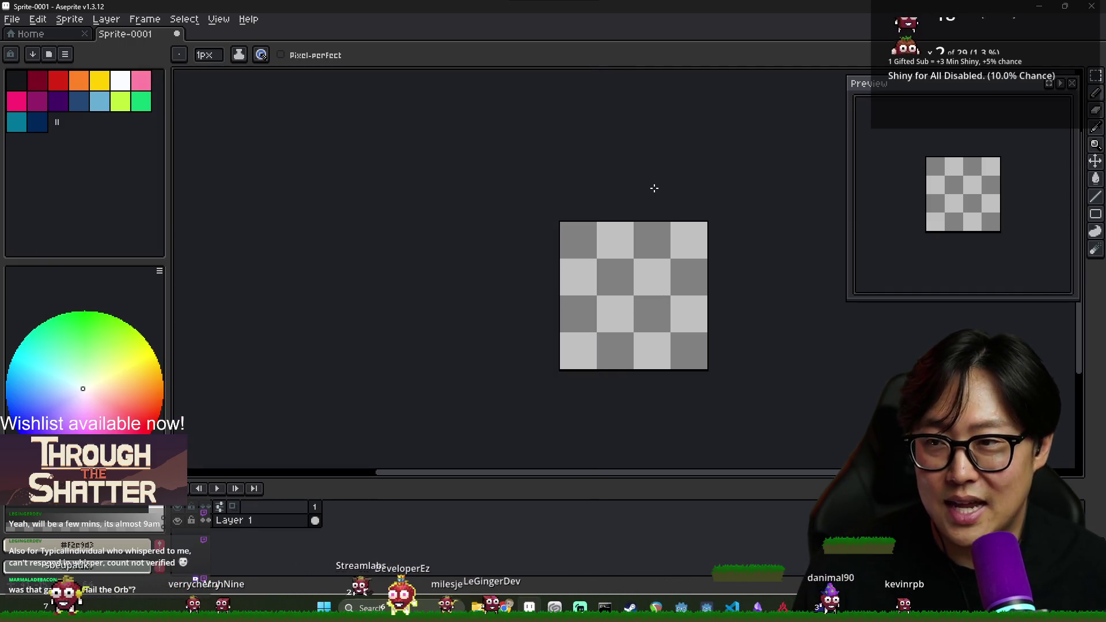
{"action": "scroll", "coordinate": [680, 270], "scroll_direction": "up", "scroll_amount": 2}
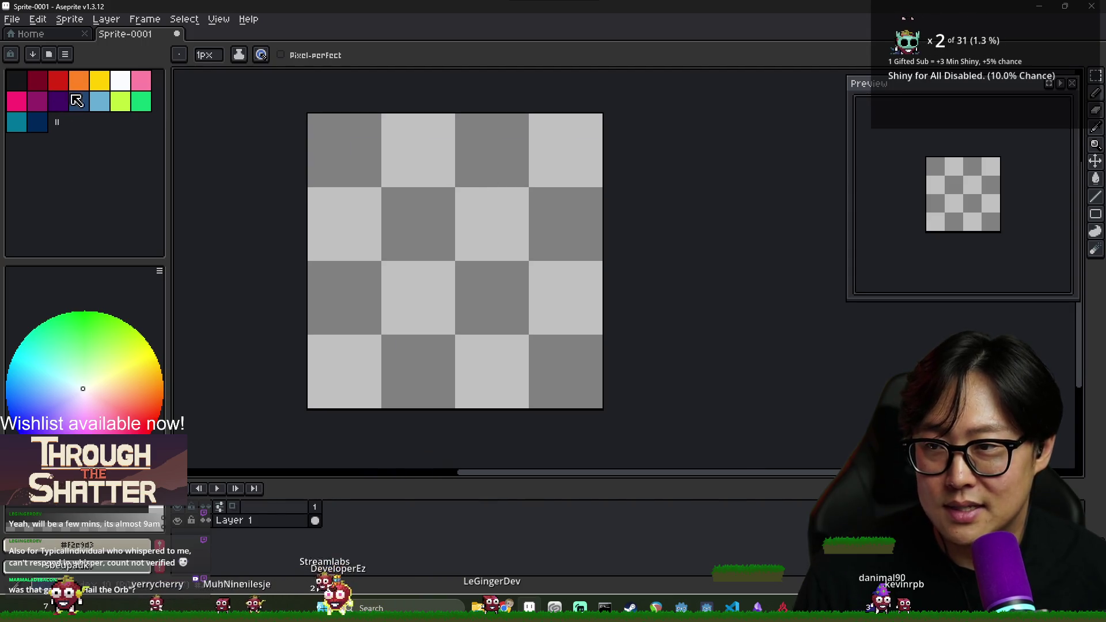
Draw a curved purple outline and bucket-fill it solid.
{"action": "left_click", "coordinate": [77, 101]}
{"action": "left_click", "coordinate": [36, 101]}
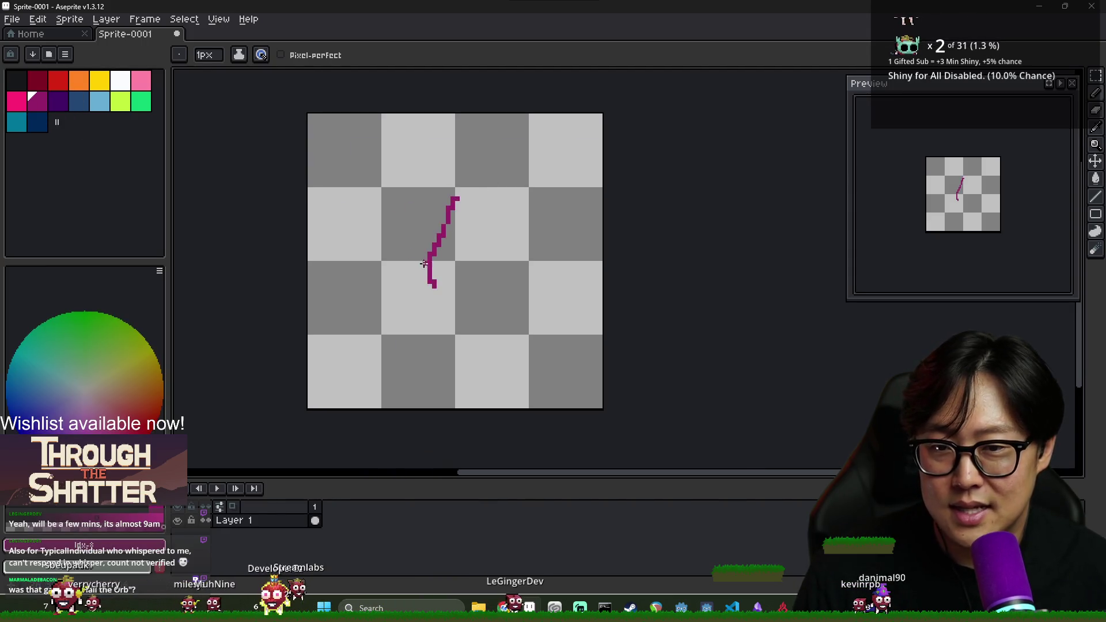
{"action": "key", "text": "ctrl"}
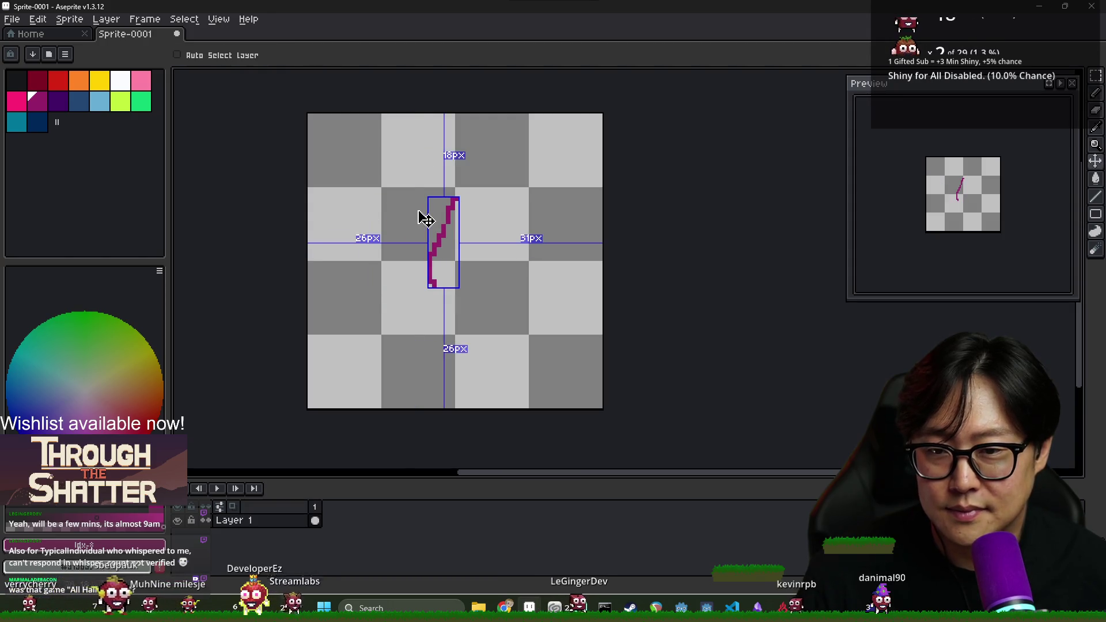
{"action": "key", "text": "ctrl+z"}
{"action": "left_click_drag", "start_coordinate": [435, 156], "coordinate": [451, 293]}
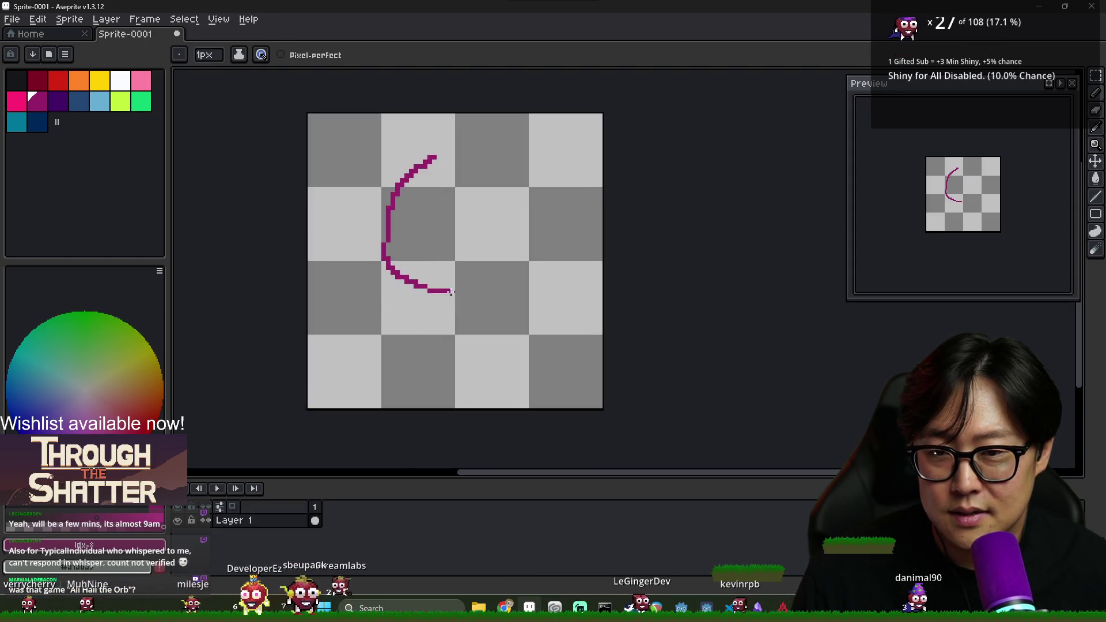
{"action": "key", "text": "g"}
{"action": "left_click", "coordinate": [458, 280]}
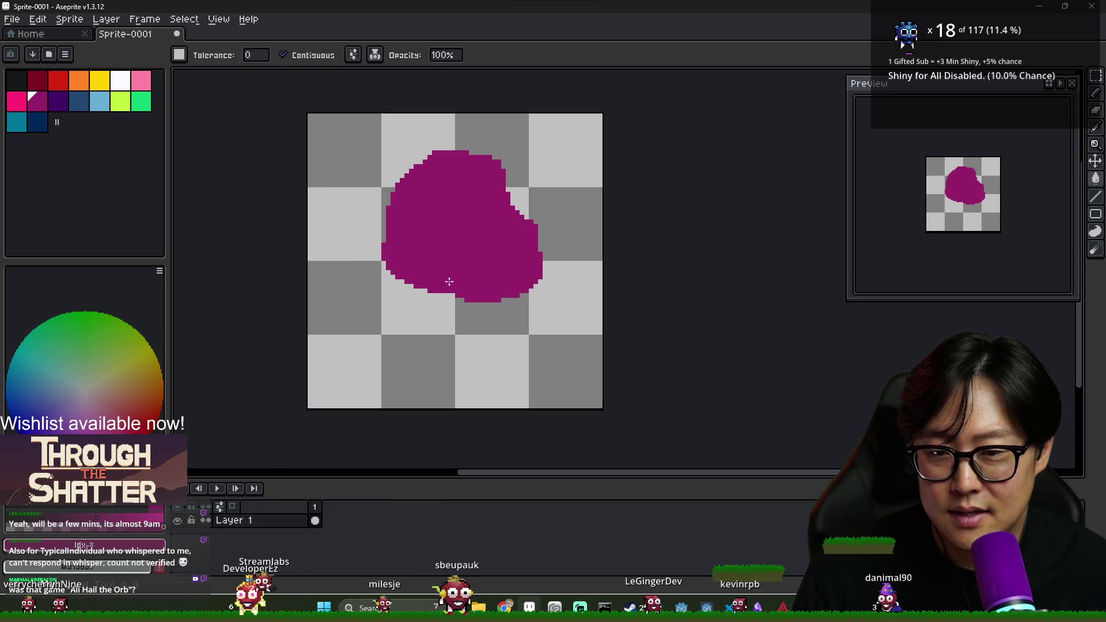
Outline a lower lobe below the blob and fill it magenta.
{"action": "key", "text": "ctrl+z"}
{"action": "key", "text": "b"}
{"action": "left_click_drag", "start_coordinate": [422, 289], "coordinate": [396, 329]}
{"action": "key", "text": "g"}
{"action": "left_click", "coordinate": [477, 334]}
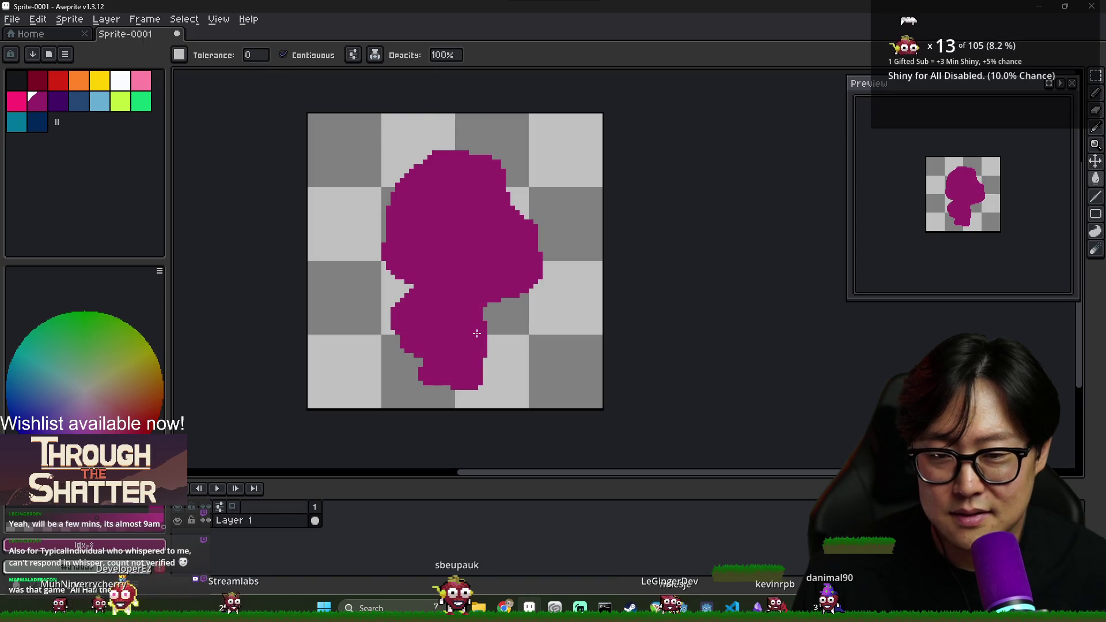
Draw an orange dividing line across the blob, undoing an overflowing fill.
{"action": "left_click", "coordinate": [141, 81]}
{"action": "key", "text": "b"}
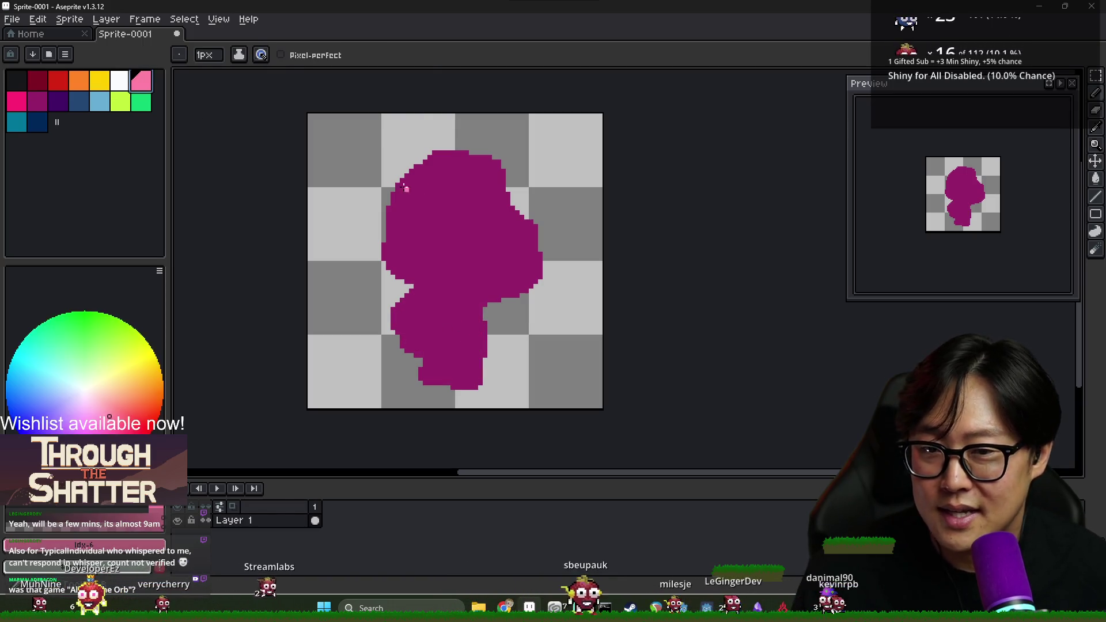
{"action": "left_click", "coordinate": [79, 81]}
{"action": "mouse_move", "coordinate": [443, 163]}
{"action": "left_mouse_down"}
{"action": "mouse_move", "coordinate": [470, 255]}
{"action": "mouse_move", "coordinate": [524, 261]}
{"action": "left_mouse_up"}
{"action": "key", "text": "g"}
{"action": "left_click", "coordinate": [478, 227]}
{"action": "key", "text": "ctrl+z"}
Fill the region above the orange line orange after several undone attempts.
{"action": "scroll", "coordinate": [420, 164], "scroll_direction": "up", "scroll_amount": 1}
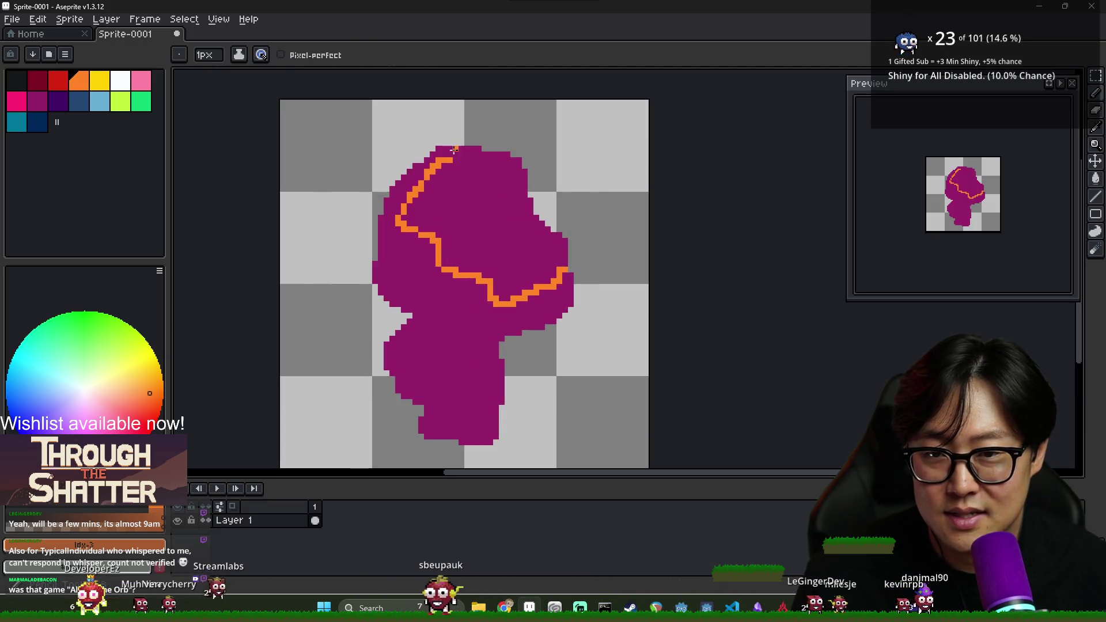
{"action": "left_click", "coordinate": [450, 148]}
{"action": "key", "text": "ctrl+z"}
{"action": "left_click", "coordinate": [451, 155]}
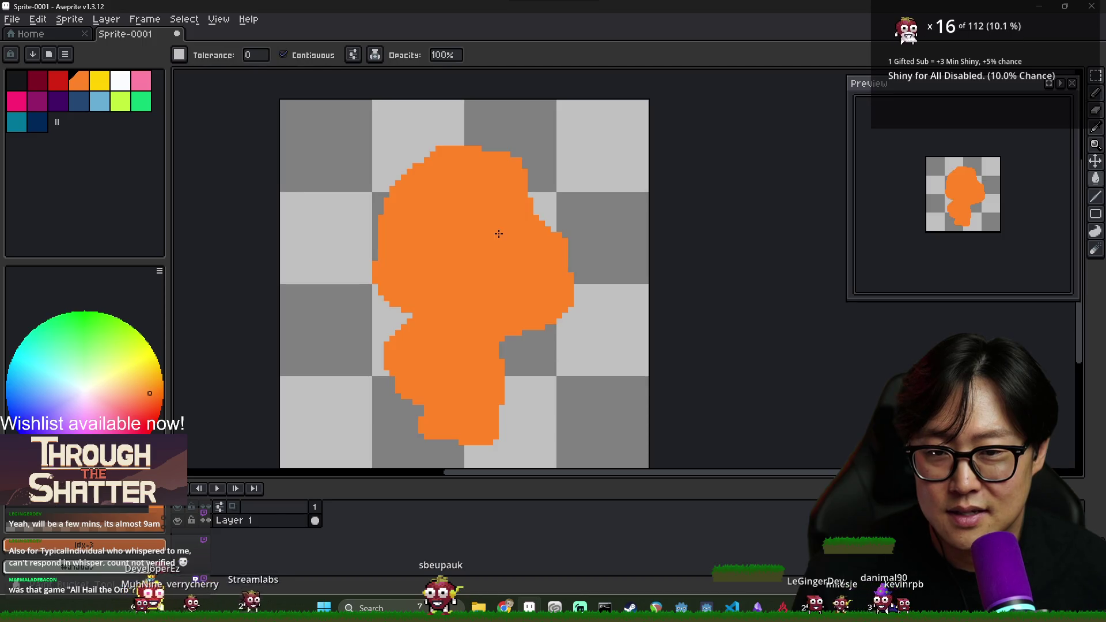
{"action": "key", "text": "ctrl+z"}
{"action": "key", "text": "g"}
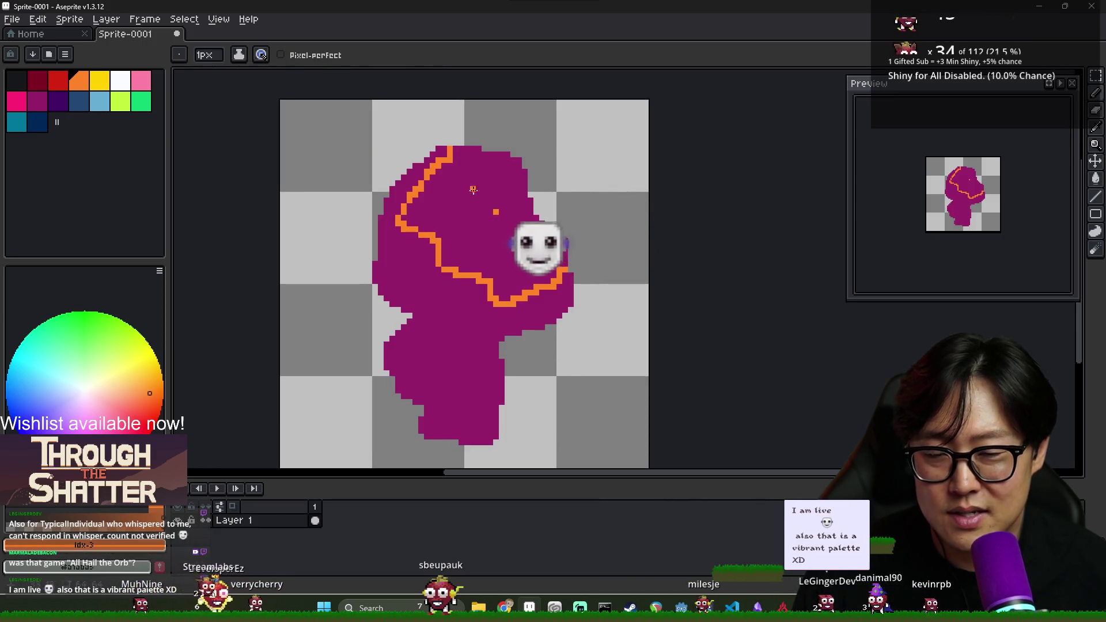
{"action": "left_click", "coordinate": [514, 240]}
{"action": "scroll", "coordinate": [514, 241], "scroll_direction": "down", "scroll_amount": 1}
{"action": "scroll", "coordinate": [498, 245], "scroll_direction": "up", "scroll_amount": 1}
Sample the figure's magenta and touch up its bottom edge.
{"action": "key", "text": "i"}
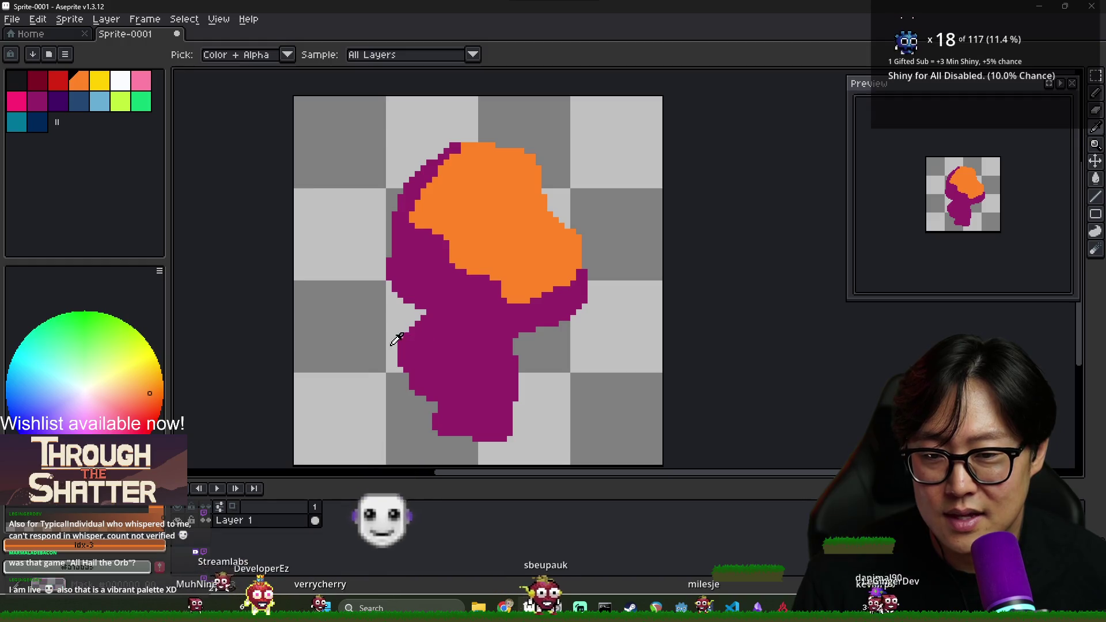
{"action": "left_click", "coordinate": [437, 392]}
{"action": "key", "text": "b"}
{"action": "mouse_move", "coordinate": [425, 438]}
{"action": "left_mouse_down"}
{"action": "mouse_move", "coordinate": [421, 446]}
{"action": "mouse_move", "coordinate": [459, 441]}
{"action": "left_mouse_up"}
Recolor leftover purple patches and a stray pixel orange, then pick yellow.
{"action": "left_click_drag", "start_coordinate": [409, 214], "coordinate": [471, 263]}
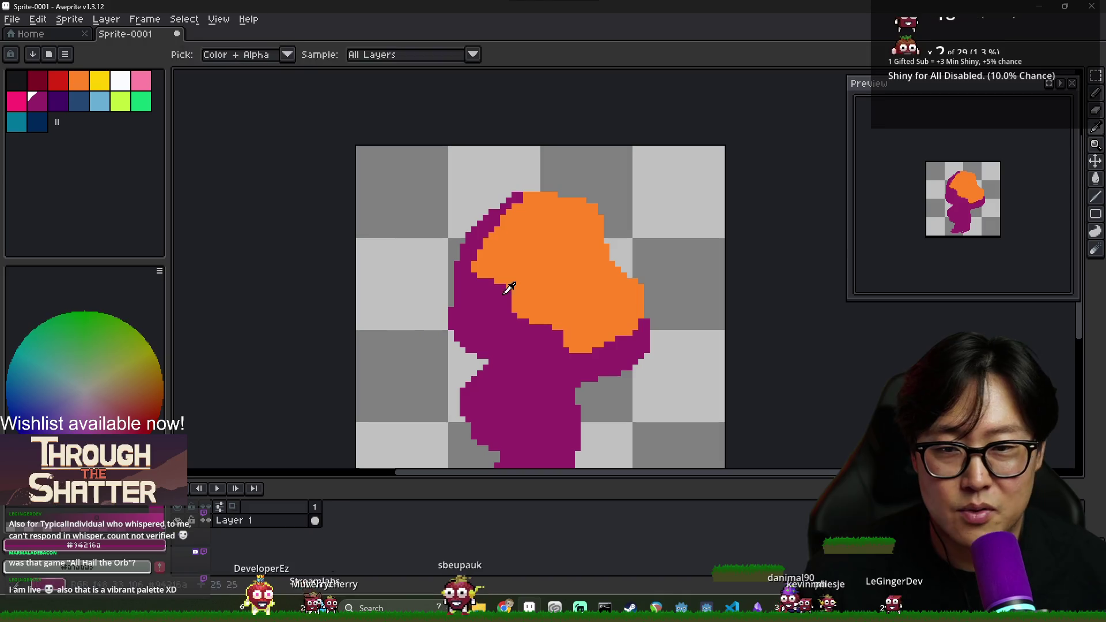
{"action": "left_click", "coordinate": [499, 280], "text": "alt"}
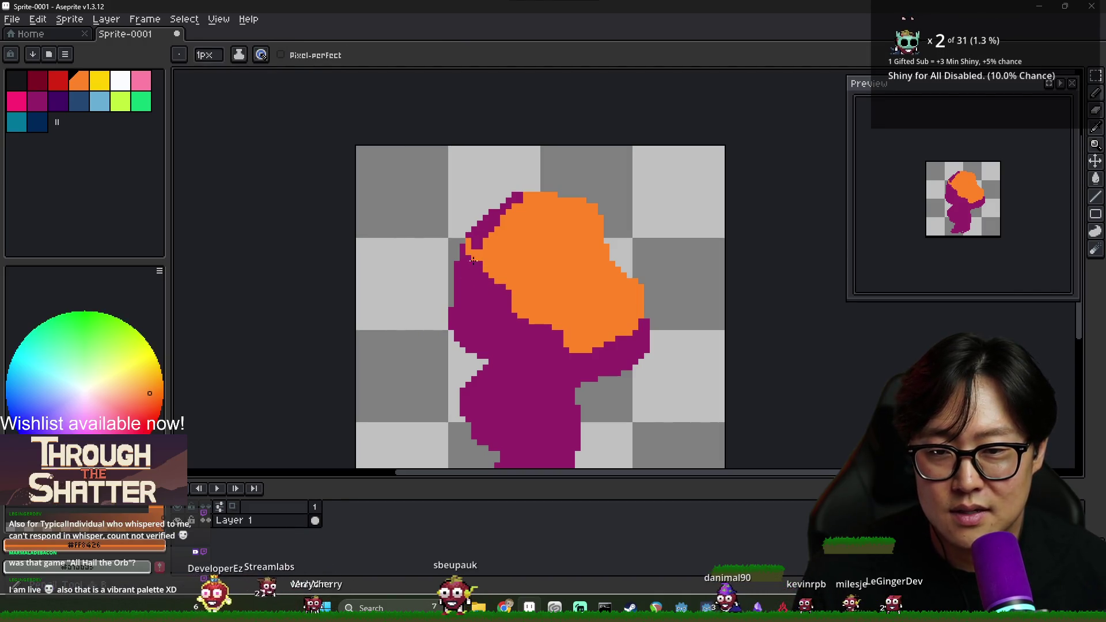
{"action": "key", "text": "g"}
{"action": "left_click", "coordinate": [607, 341]}
{"action": "left_click", "coordinate": [480, 222]}
{"action": "key", "text": "ctrl+z"}
{"action": "left_click", "coordinate": [483, 226]}
{"action": "key", "text": "b"}
{"action": "left_click", "coordinate": [493, 282]}
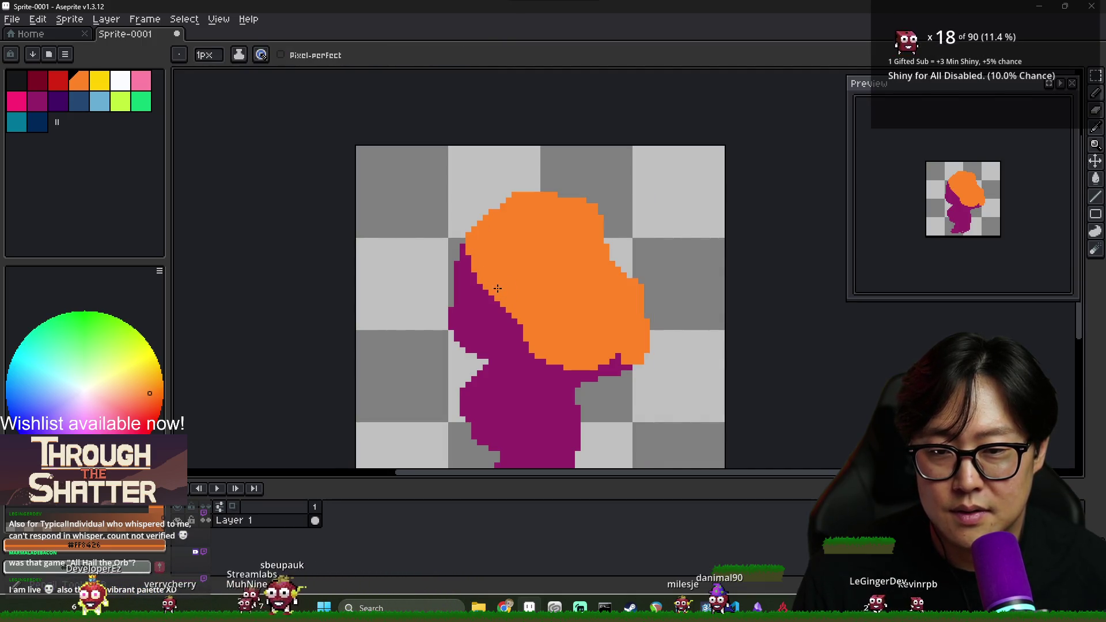
{"action": "left_click", "coordinate": [60, 84]}
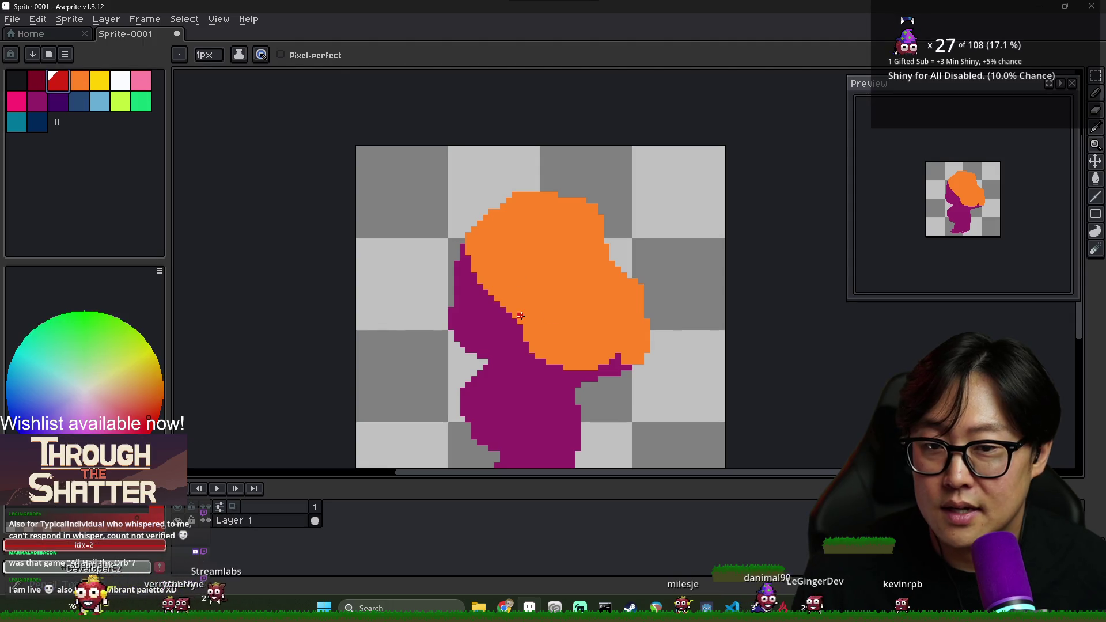
{"action": "left_click", "coordinate": [105, 87]}
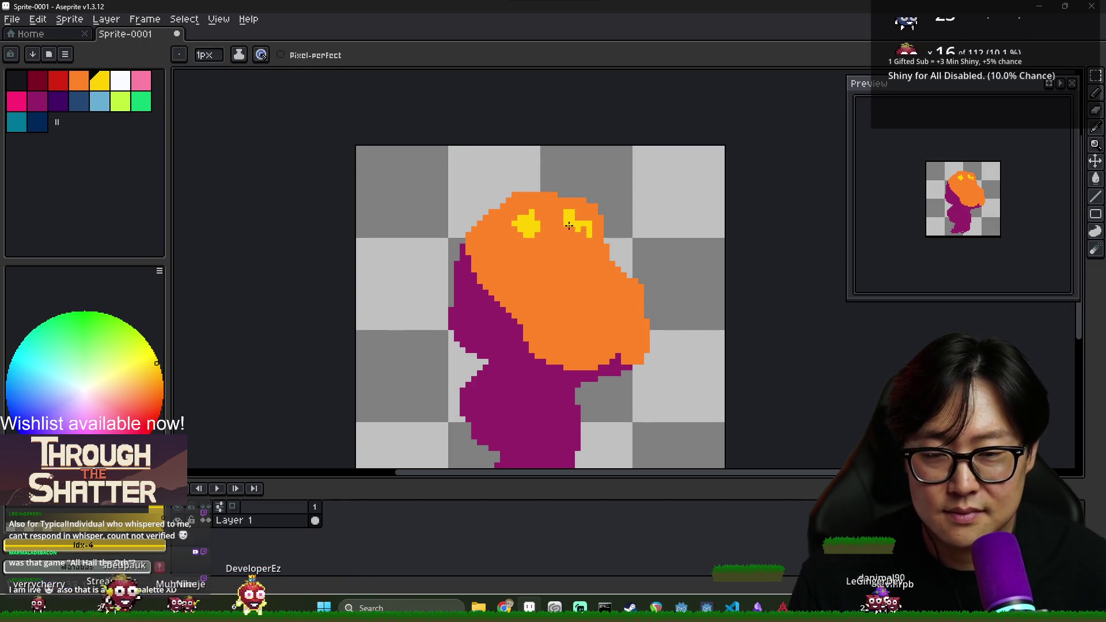
Paint yellow highlight strokes across the orange top and lower-right area.
{"action": "left_click_drag", "start_coordinate": [590, 277], "coordinate": [599, 300]}
{"action": "left_click_drag", "start_coordinate": [527, 248], "coordinate": [603, 308]}
{"action": "left_click", "coordinate": [586, 312], "text": "alt"}
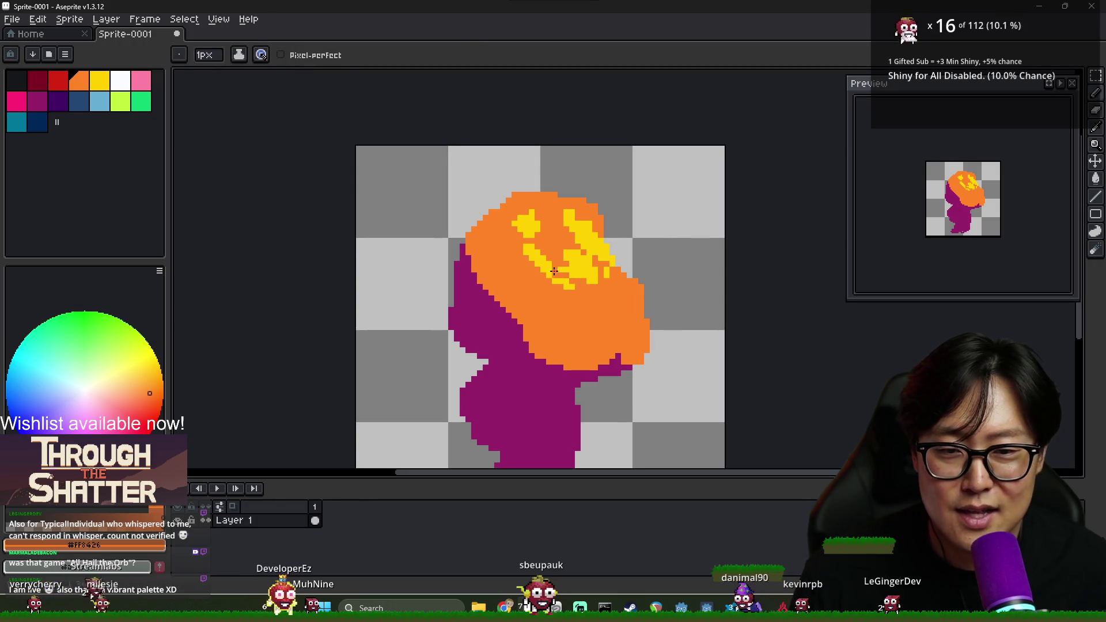
{"action": "left_click_drag", "start_coordinate": [552, 240], "coordinate": [607, 270]}
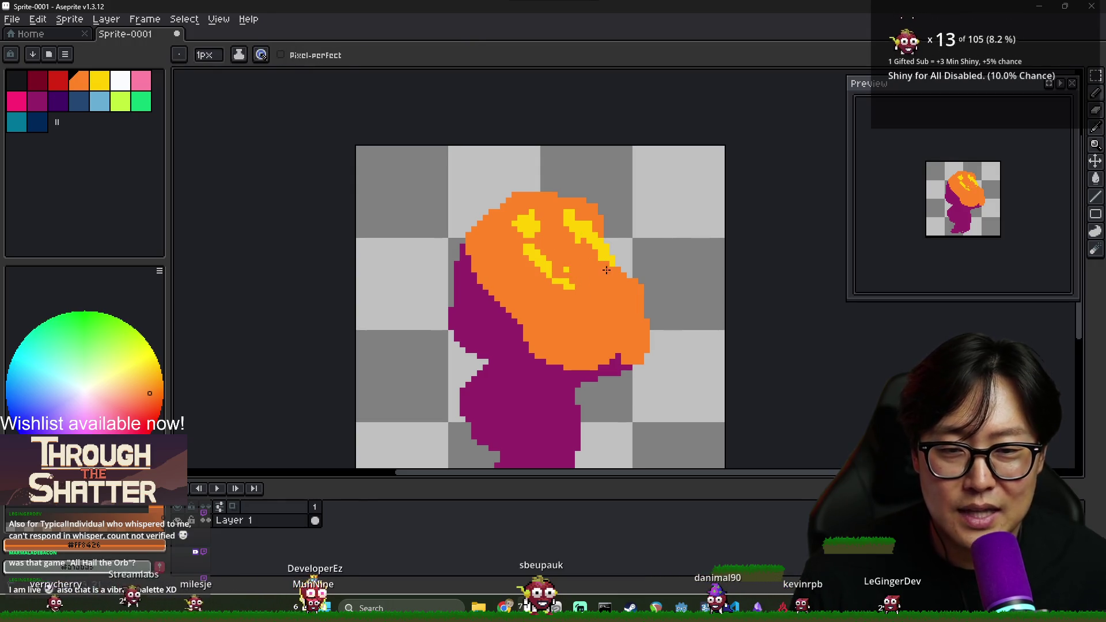
{"action": "left_click", "coordinate": [547, 264], "text": "alt"}
{"action": "mouse_move", "coordinate": [530, 230]}
{"action": "left_mouse_down"}
{"action": "mouse_move", "coordinate": [562, 253]}
{"action": "mouse_move", "coordinate": [599, 253]}
{"action": "left_mouse_up"}
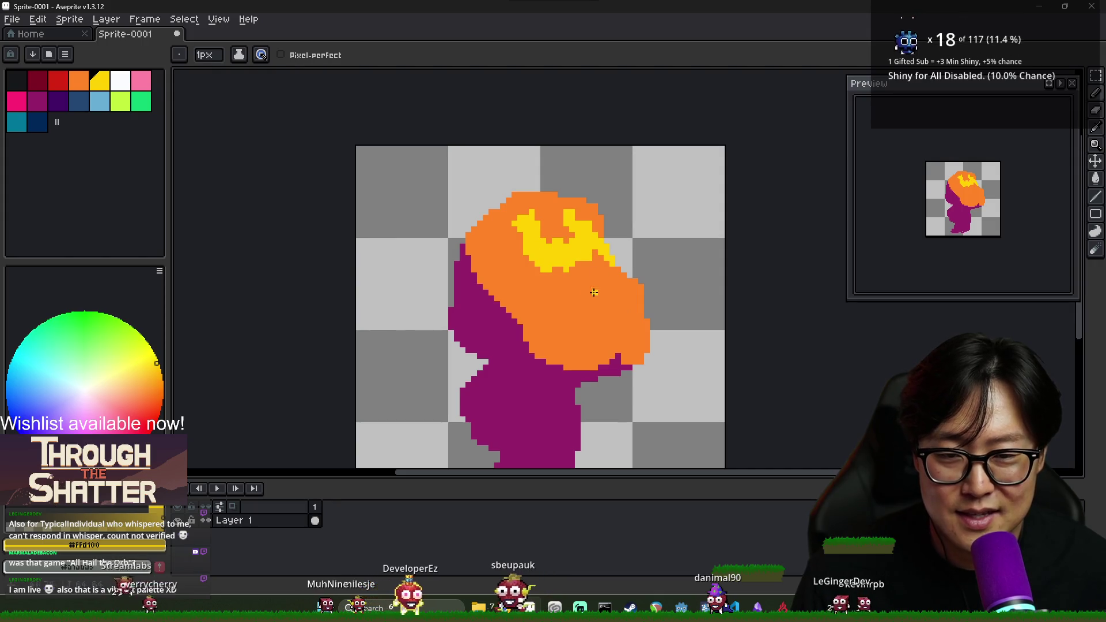
{"action": "mouse_move", "coordinate": [600, 298]}
{"action": "left_mouse_down"}
{"action": "mouse_move", "coordinate": [620, 306]}
{"action": "mouse_move", "coordinate": [582, 347]}
{"action": "left_mouse_up"}
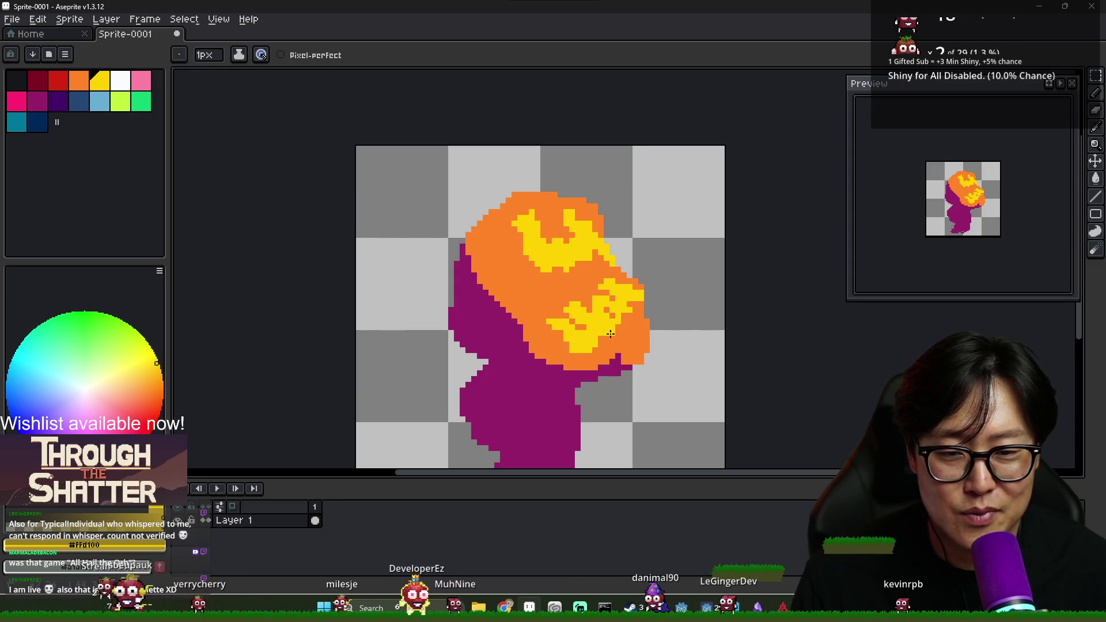
{"action": "left_click_drag", "start_coordinate": [618, 311], "coordinate": [606, 314]}
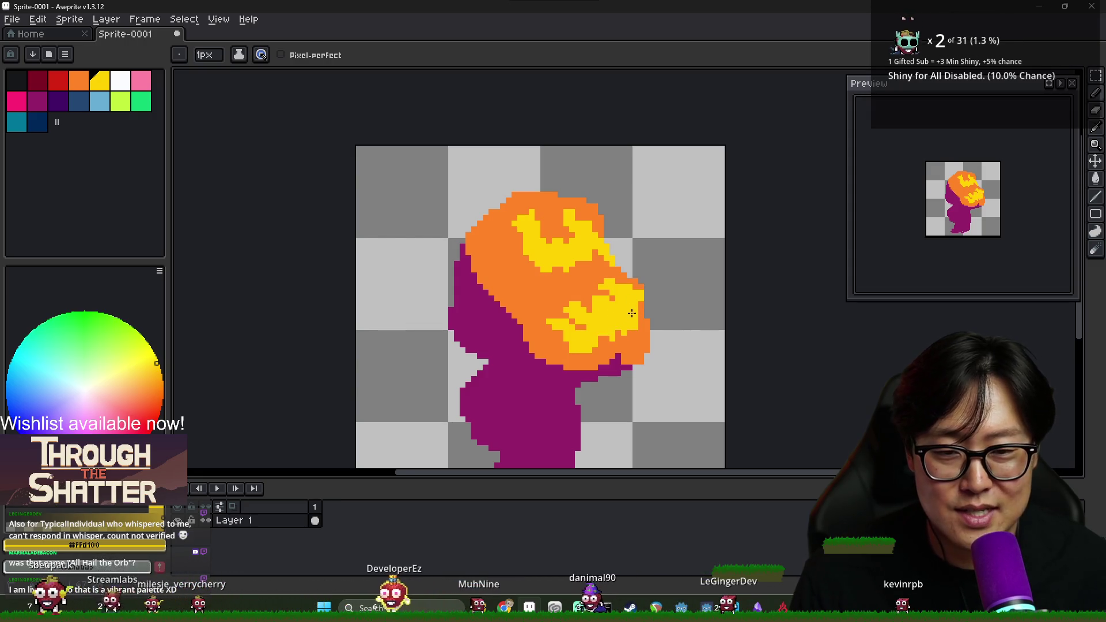
Trim the top and lower-right yellow patches with eyedropped orange.
{"action": "left_click", "coordinate": [597, 354], "text": "alt"}
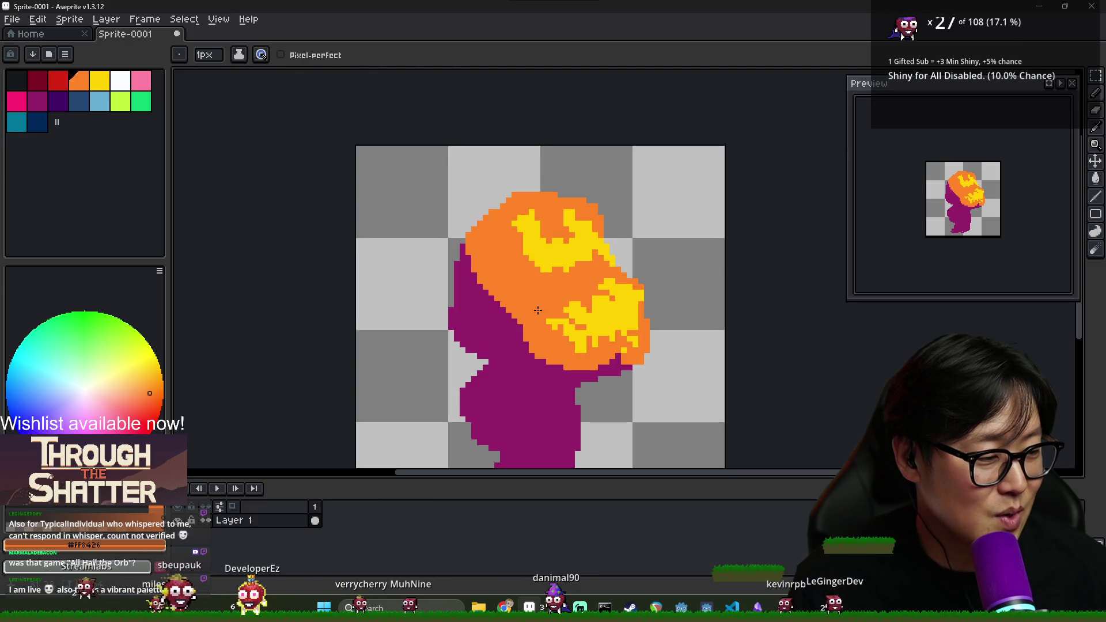
{"action": "left_click_drag", "start_coordinate": [563, 309], "coordinate": [617, 280]}
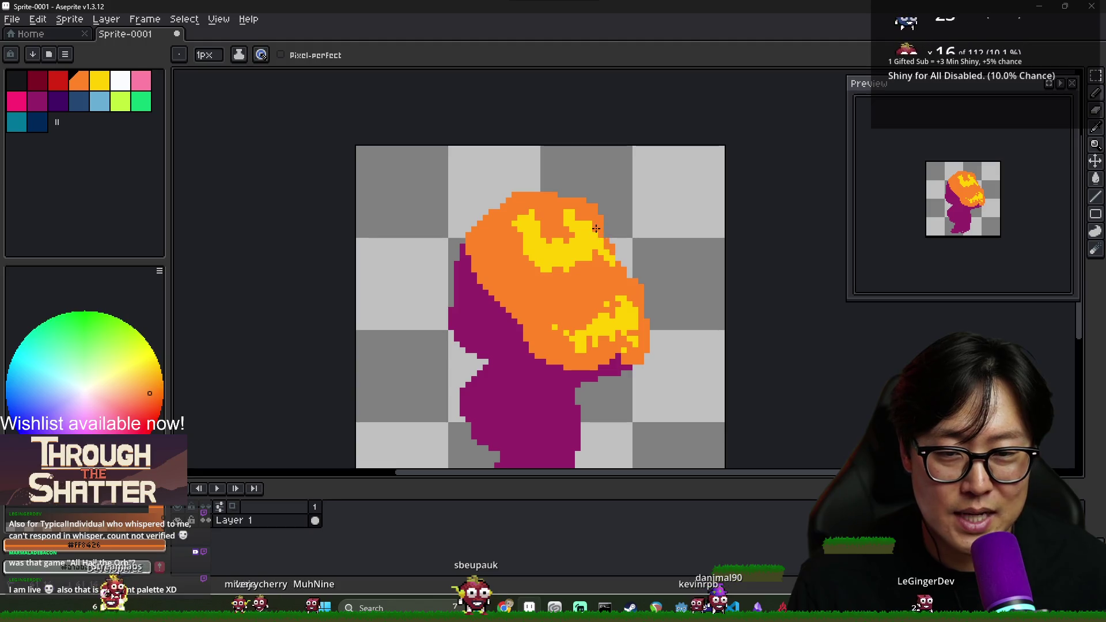
{"action": "mouse_move", "coordinate": [503, 208]}
{"action": "left_mouse_down"}
{"action": "mouse_move", "coordinate": [525, 238]}
{"action": "mouse_move", "coordinate": [517, 235]}
{"action": "left_mouse_up"}
{"action": "left_click", "coordinate": [537, 246], "text": "alt"}
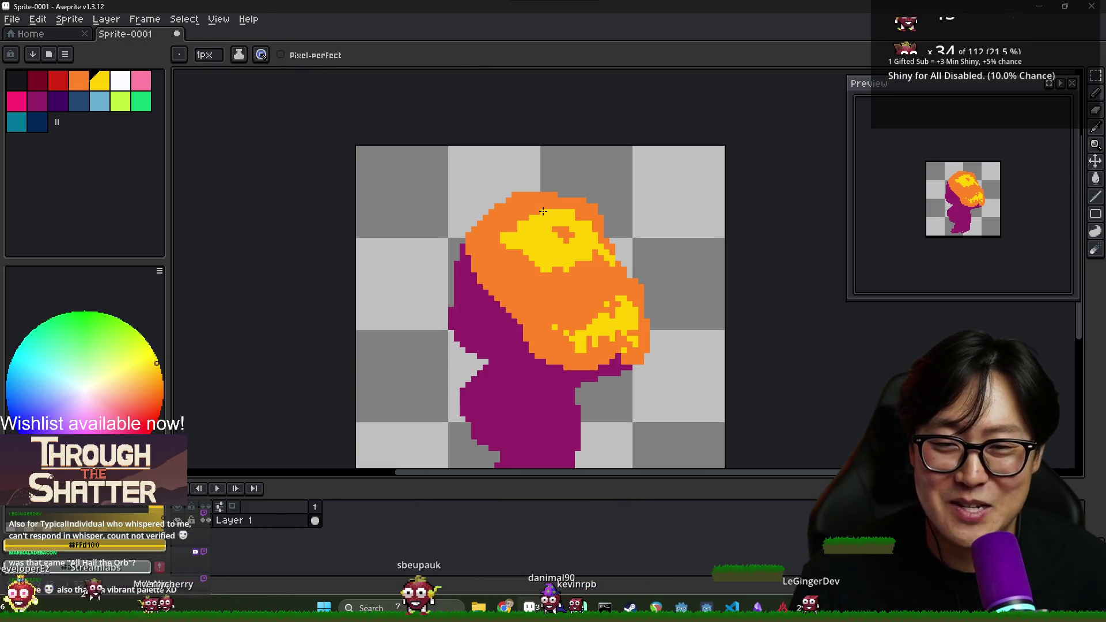
{"action": "left_click", "coordinate": [522, 245], "text": "alt"}
{"action": "mouse_move", "coordinate": [521, 253]}
{"action": "left_mouse_down"}
{"action": "mouse_move", "coordinate": [554, 256]}
{"action": "mouse_move", "coordinate": [578, 217]}
{"action": "left_mouse_up"}
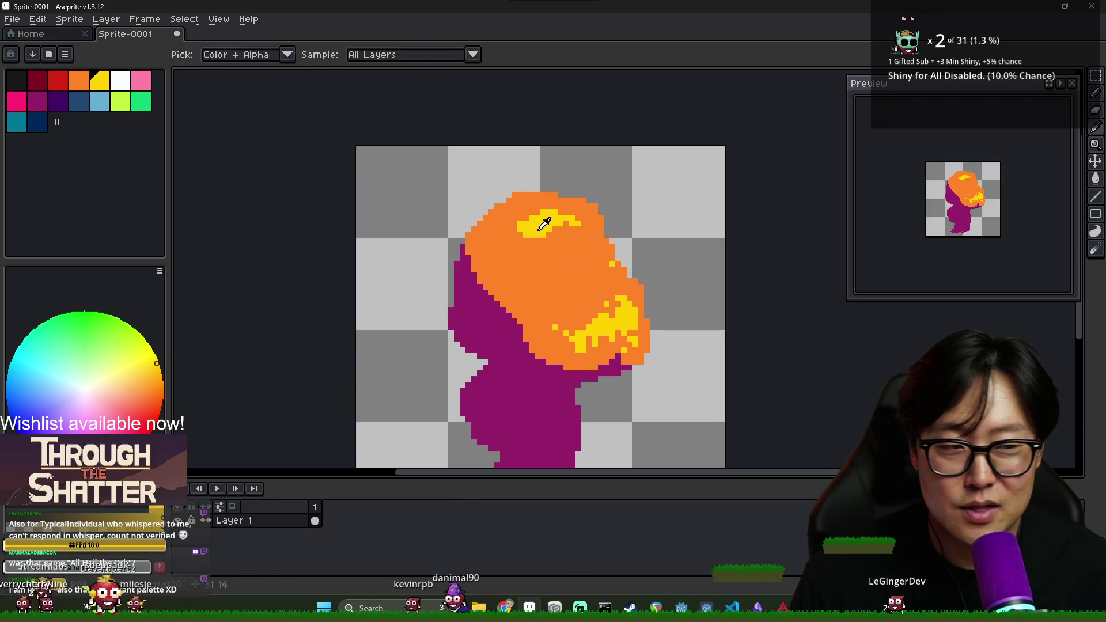
{"action": "left_click", "coordinate": [502, 239], "text": "alt"}
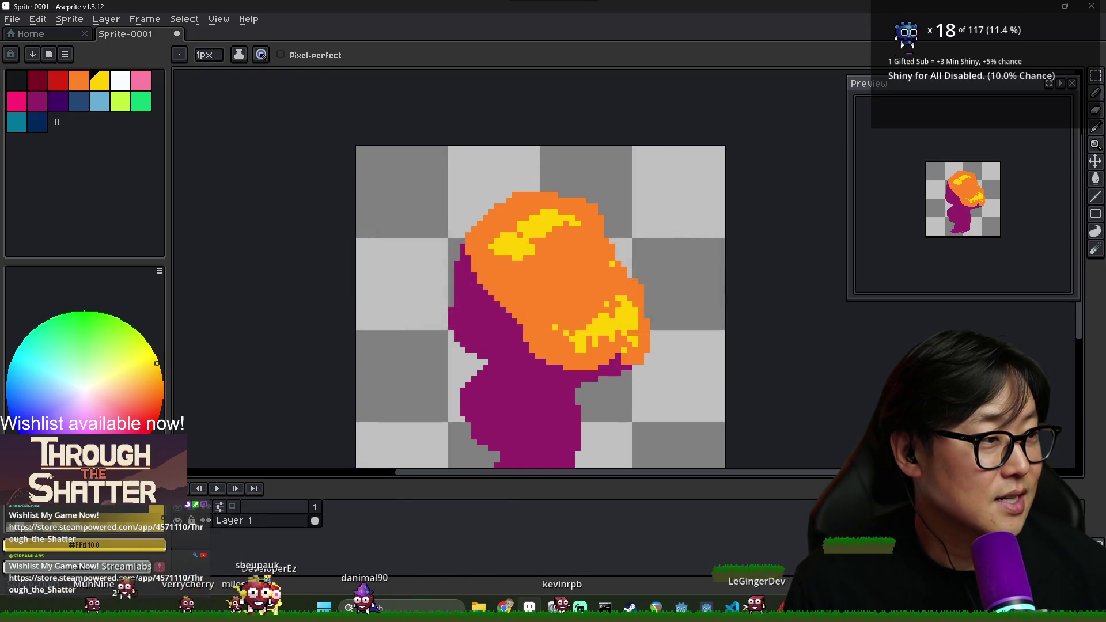
{"action": "left_click_drag", "start_coordinate": [518, 315], "coordinate": [542, 337]}
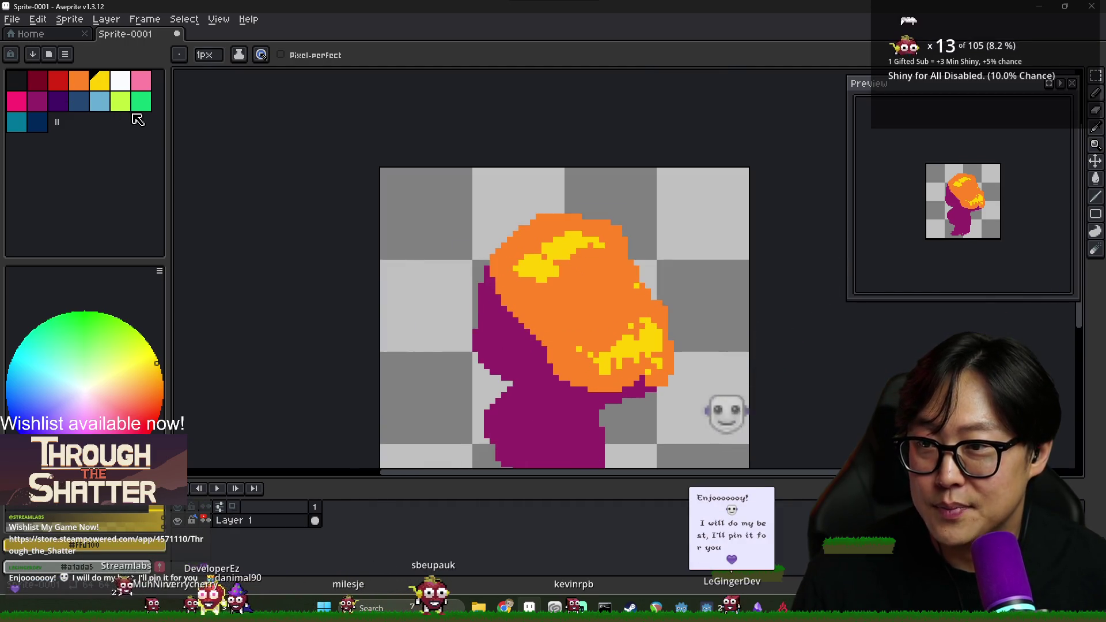
Bucket-fill the upper-left magenta region with dark blue.
{"action": "left_click", "coordinate": [81, 105]}
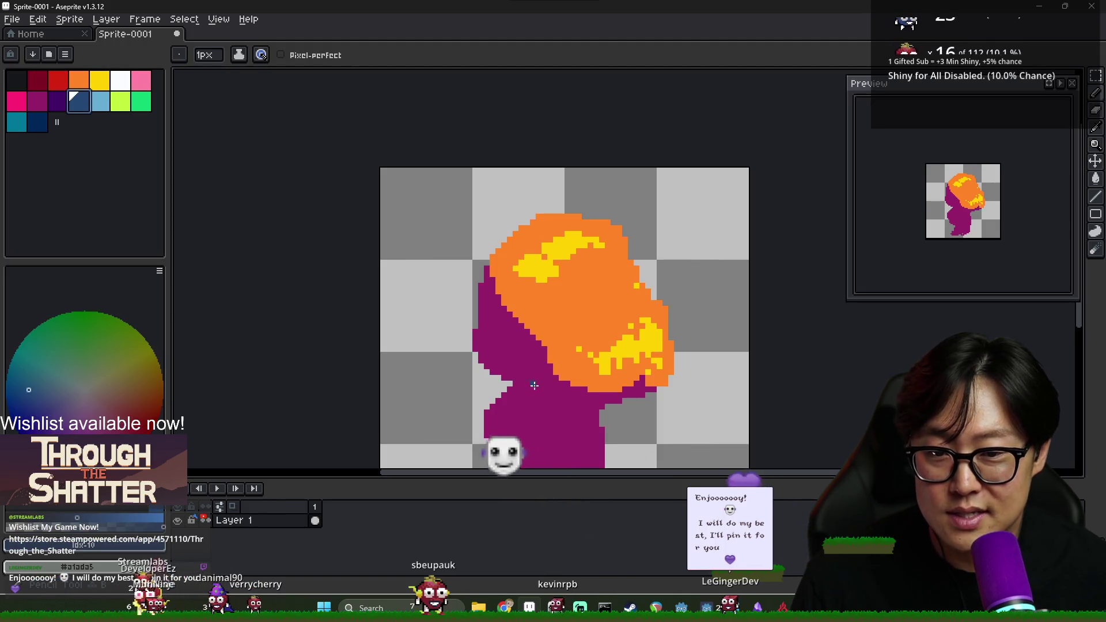
{"action": "key", "text": "g"}
{"action": "scroll", "coordinate": [526, 386], "scroll_direction": "up", "scroll_amount": 2}
{"action": "left_click", "coordinate": [521, 346]}
{"action": "scroll", "coordinate": [521, 347], "scroll_direction": "down", "scroll_amount": 1}
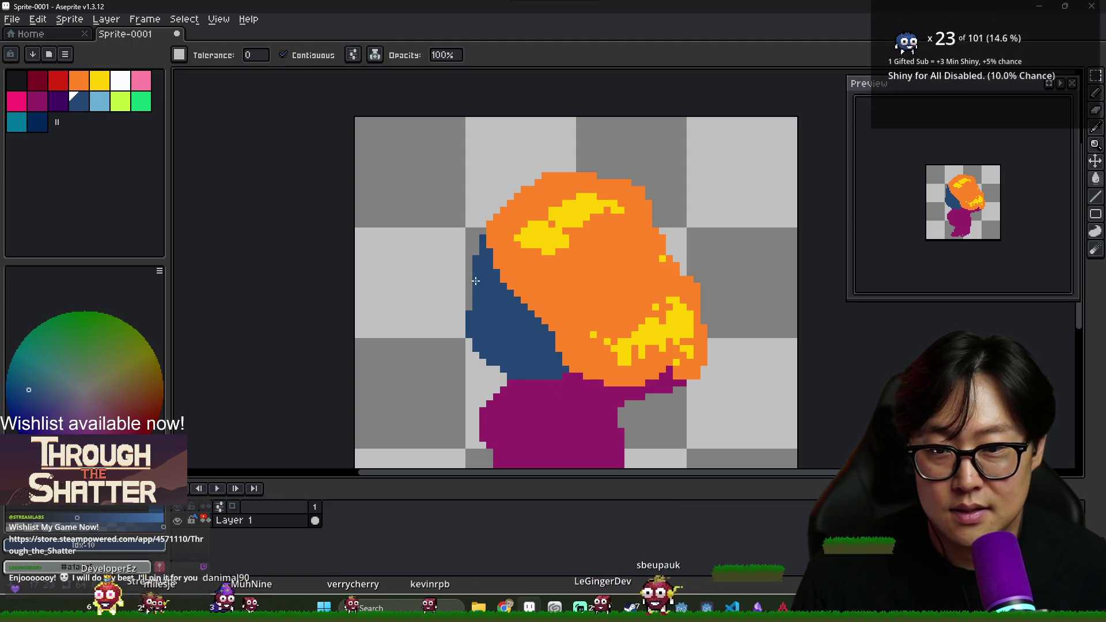
Erase stray blue pixels and extend the blue section's left edge downward.
{"action": "key", "text": "b"}
{"action": "right_click", "coordinate": [476, 252]}
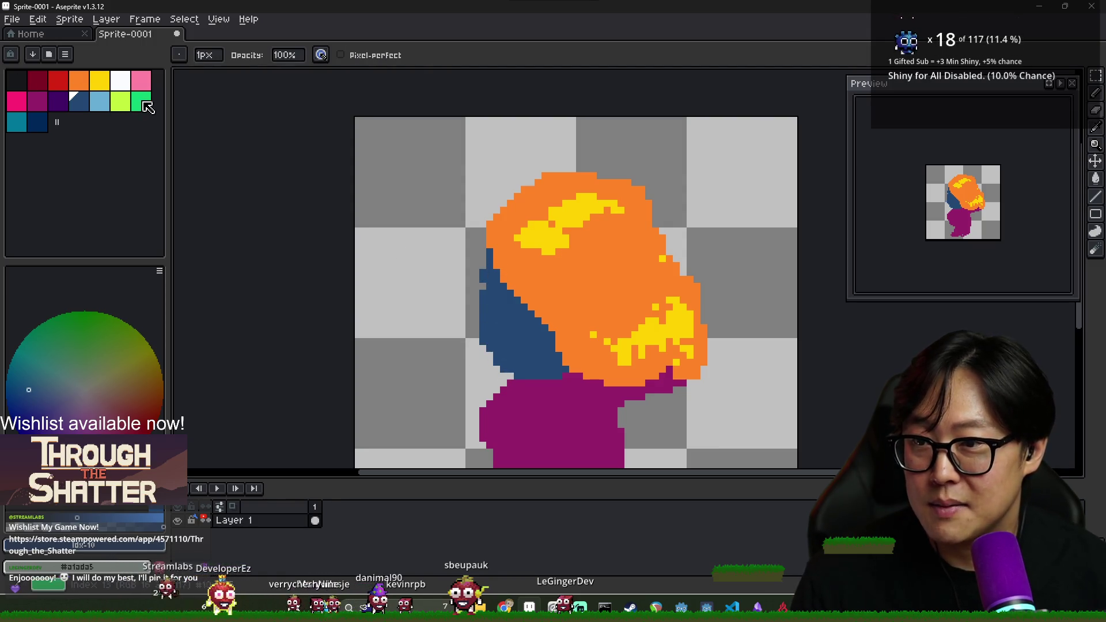
{"action": "key", "text": "x"}
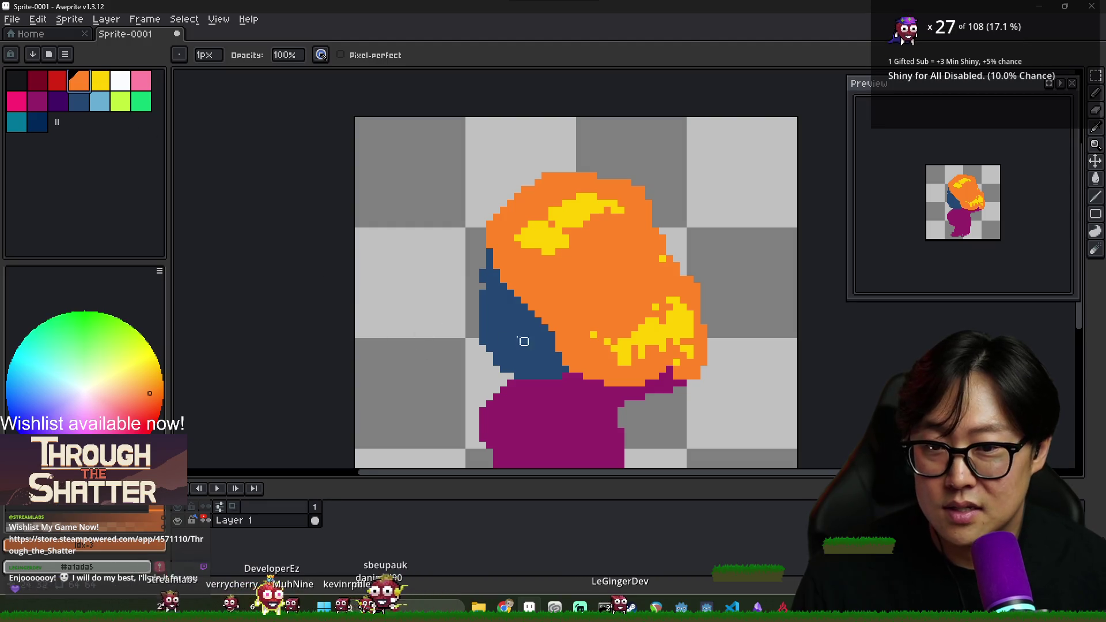
{"action": "left_click", "coordinate": [37, 80]}
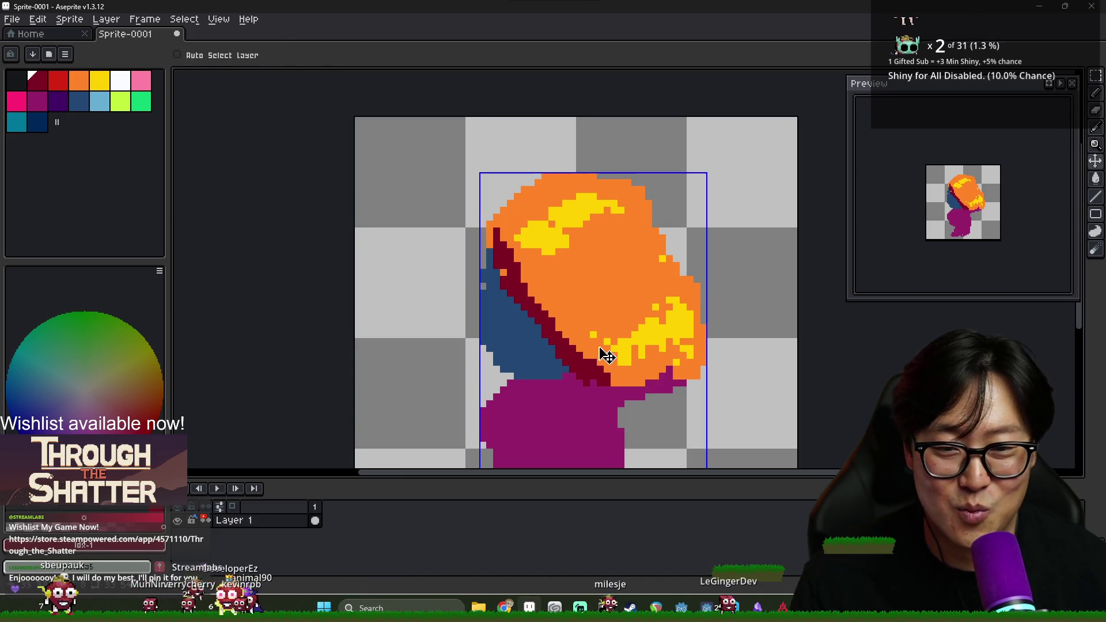
{"action": "key", "text": "ctrl+z"}
{"action": "key", "text": "x"}
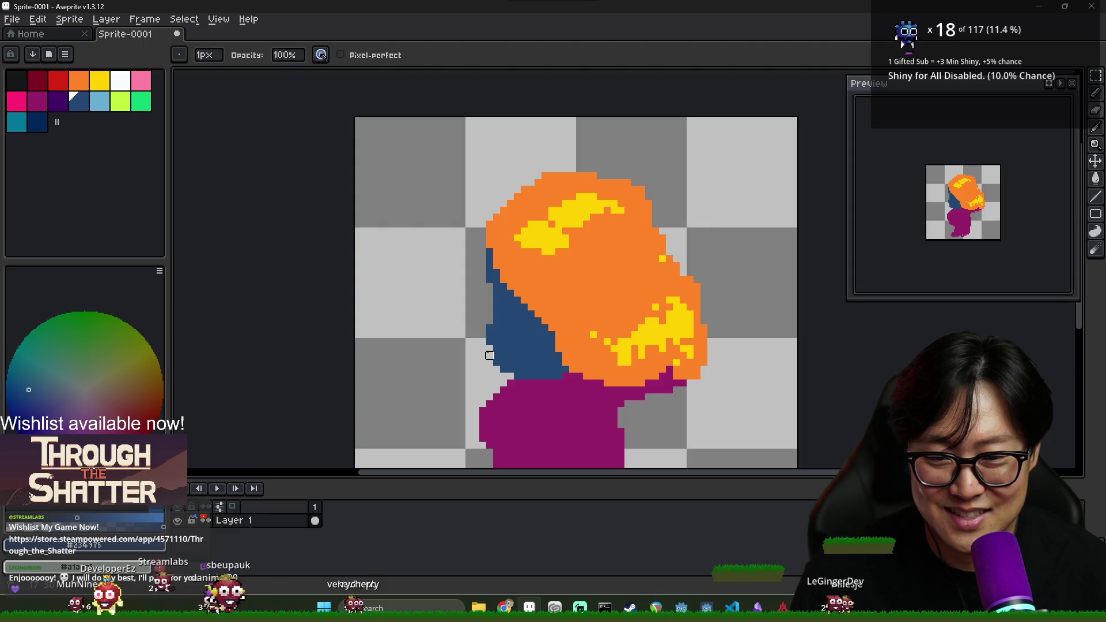
{"action": "left_click_drag", "start_coordinate": [483, 314], "coordinate": [484, 341]}
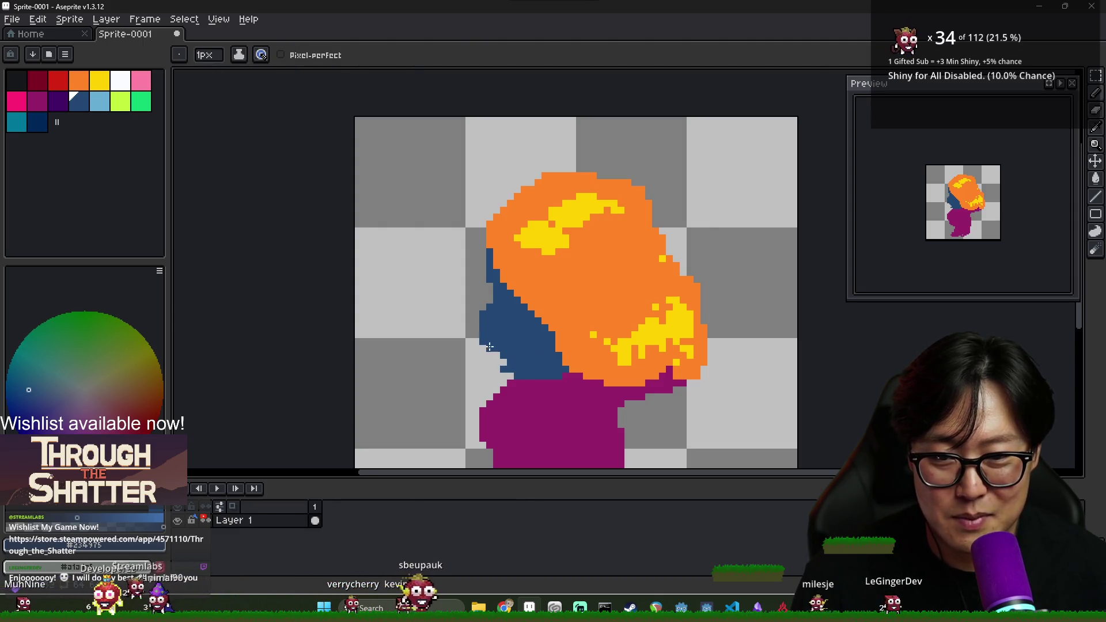
{"action": "key", "text": "e"}
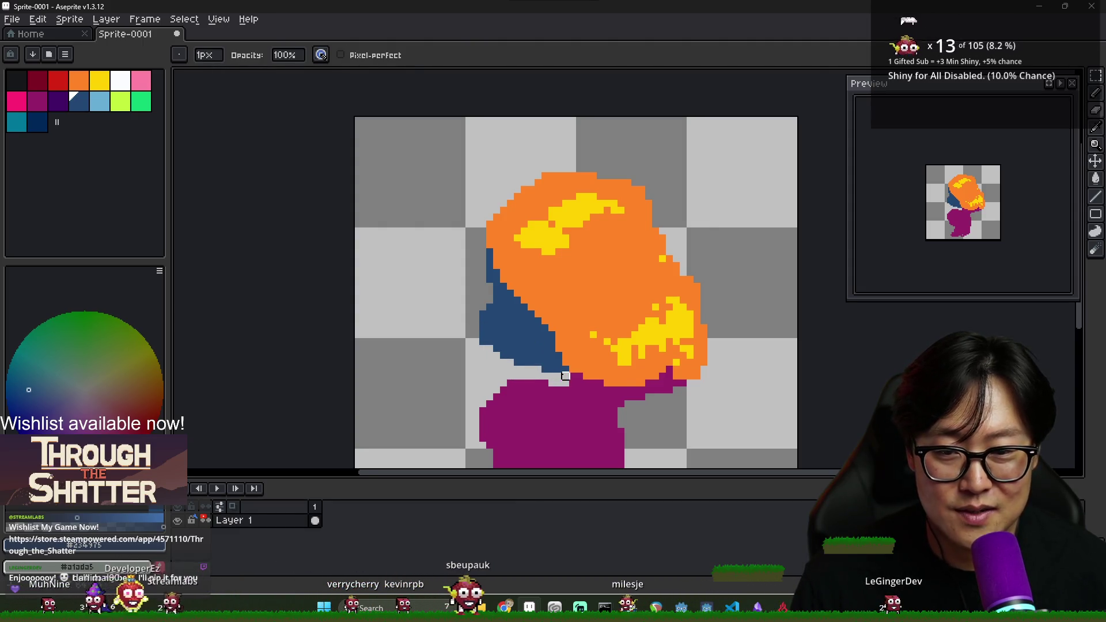
{"action": "scroll", "coordinate": [566, 369], "scroll_direction": "down", "scroll_amount": 1}
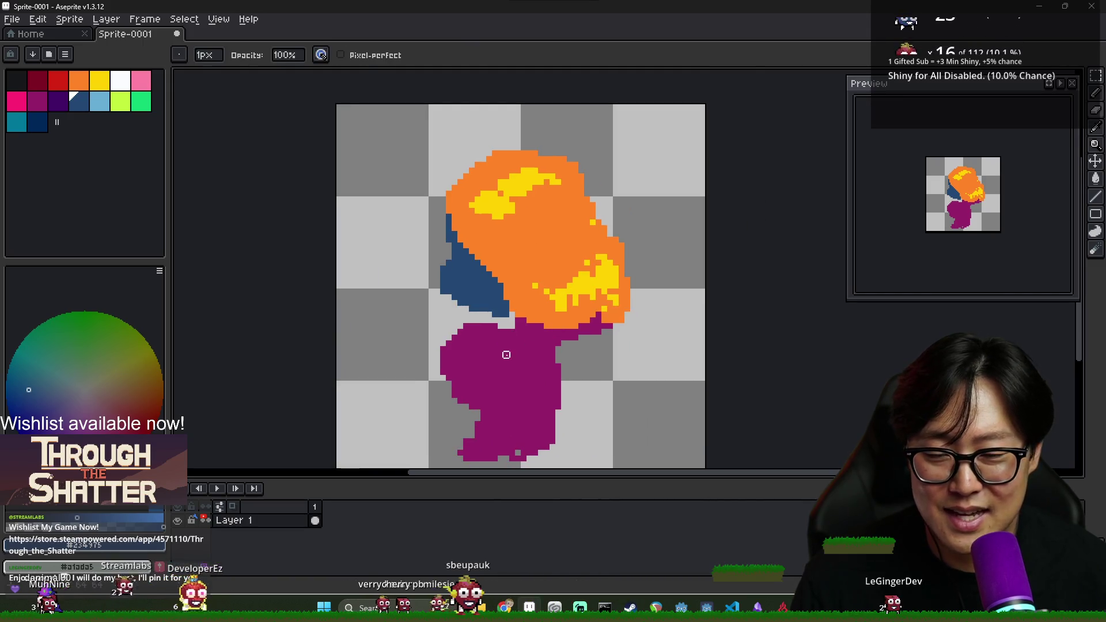
Add magenta pixels along the blue section's bottom edge.
{"action": "left_click", "coordinate": [506, 355], "text": "alt"}
{"action": "key", "text": "b"}
{"action": "left_click_drag", "start_coordinate": [478, 314], "coordinate": [507, 319]}
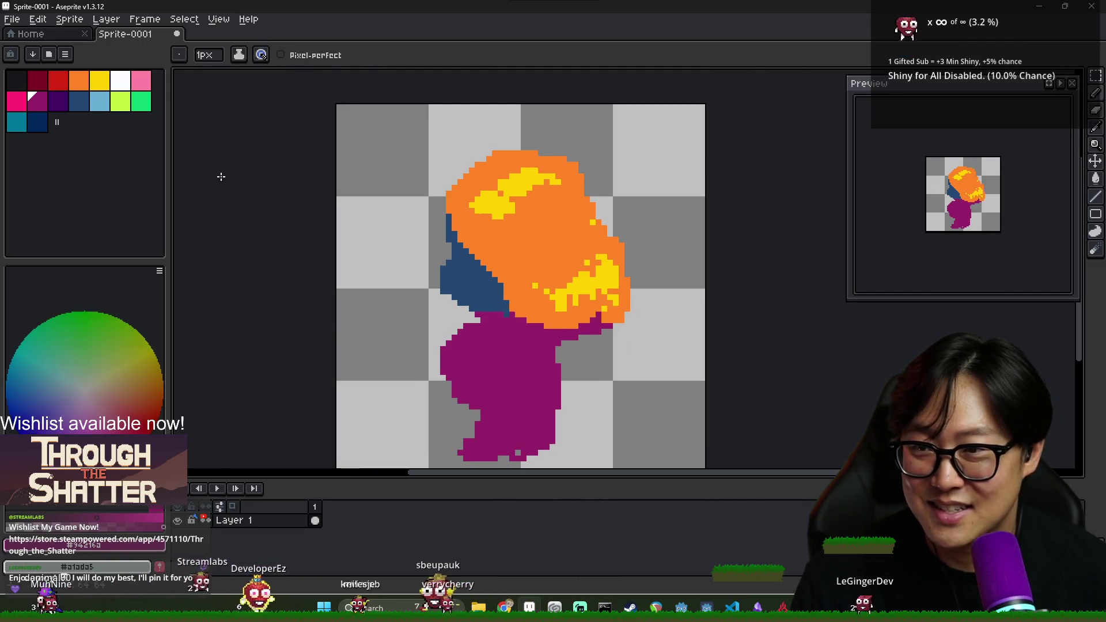
Draw a dark purple shadow along the blue section, patching it with sampled blue.
{"action": "left_click", "coordinate": [57, 101]}
{"action": "left_click_drag", "start_coordinate": [442, 286], "coordinate": [486, 312]}
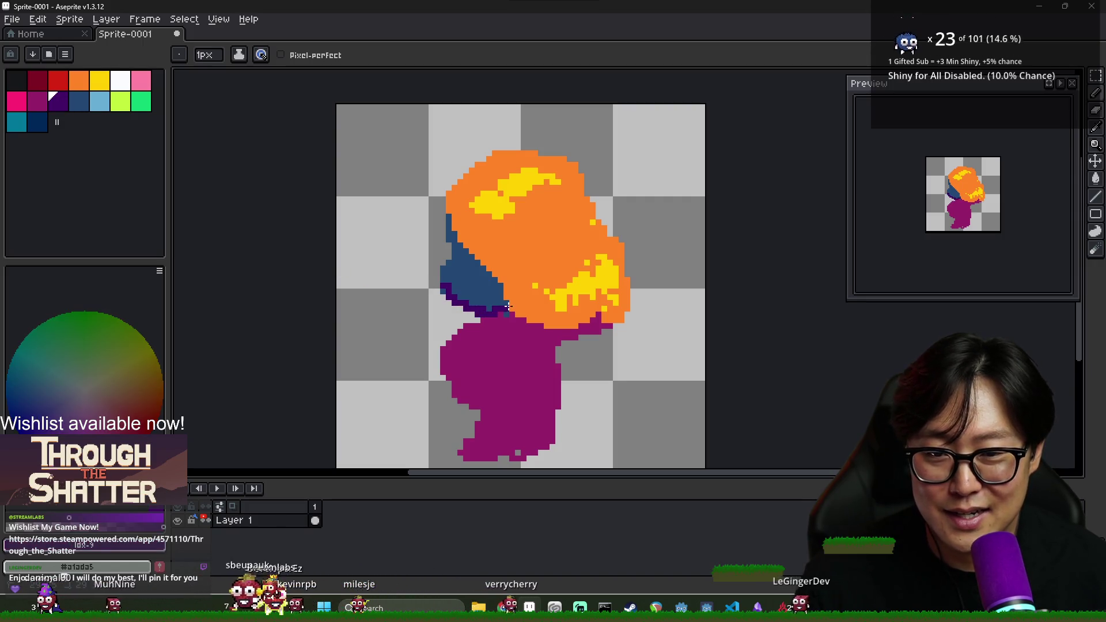
{"action": "left_click", "coordinate": [490, 280], "text": "alt"}
{"action": "left_click", "coordinate": [502, 273]}
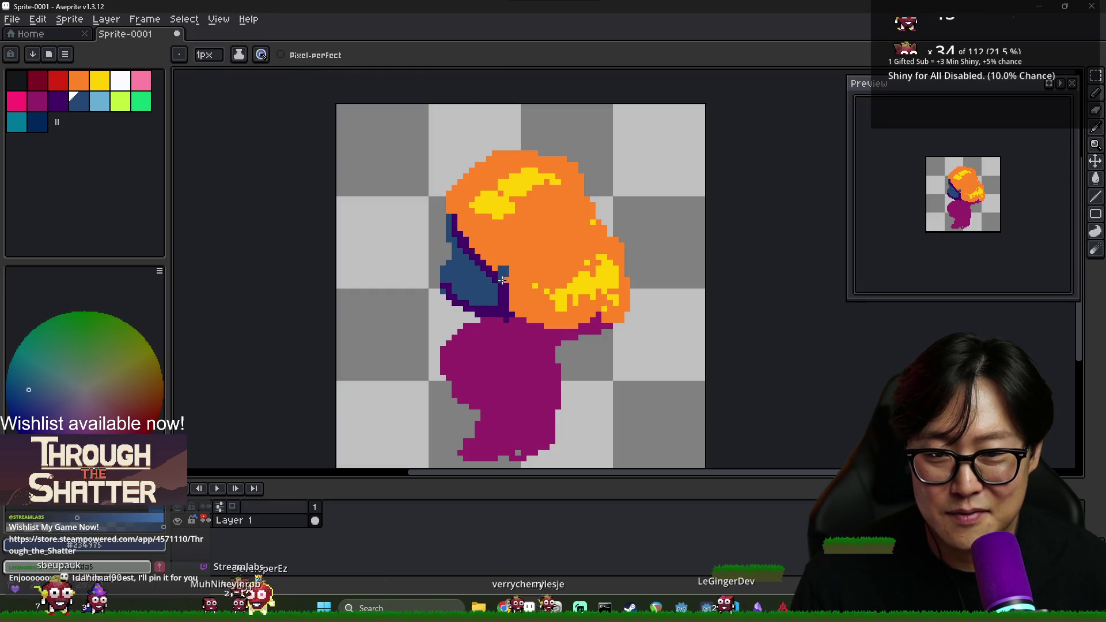
{"action": "left_click", "coordinate": [499, 255], "text": "alt"}
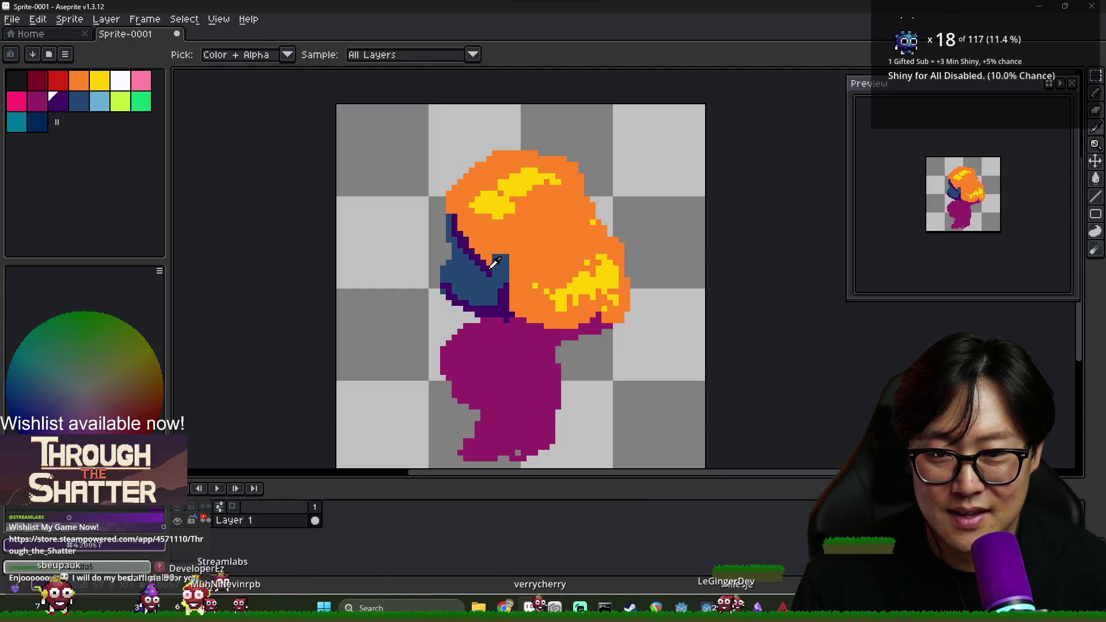
{"action": "left_click", "coordinate": [495, 274], "text": "alt"}
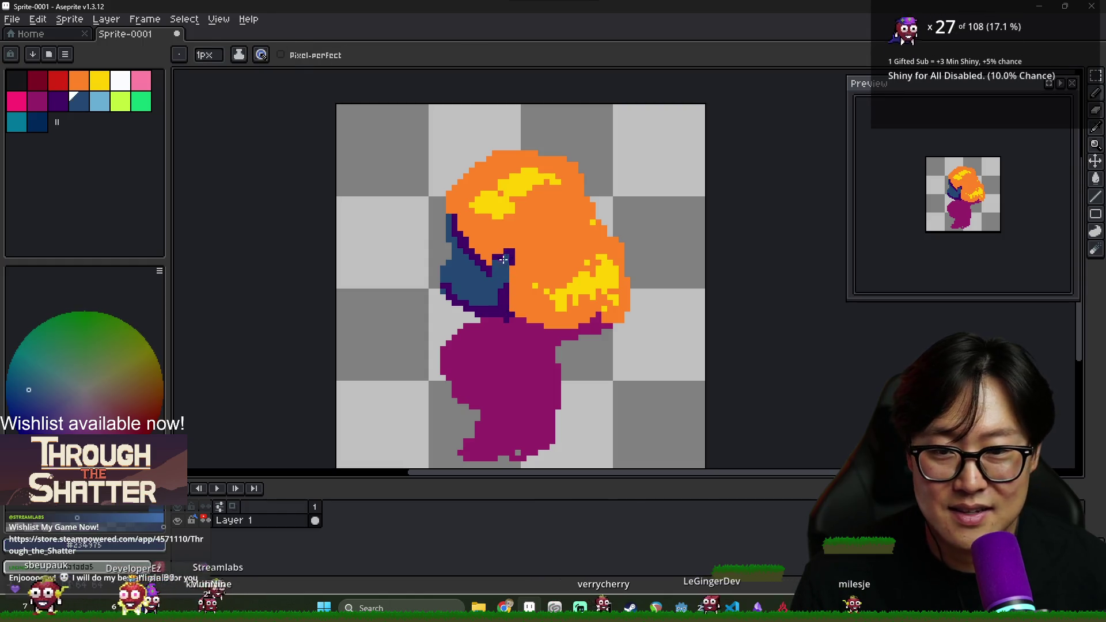
{"action": "left_click", "coordinate": [511, 250], "text": "alt"}
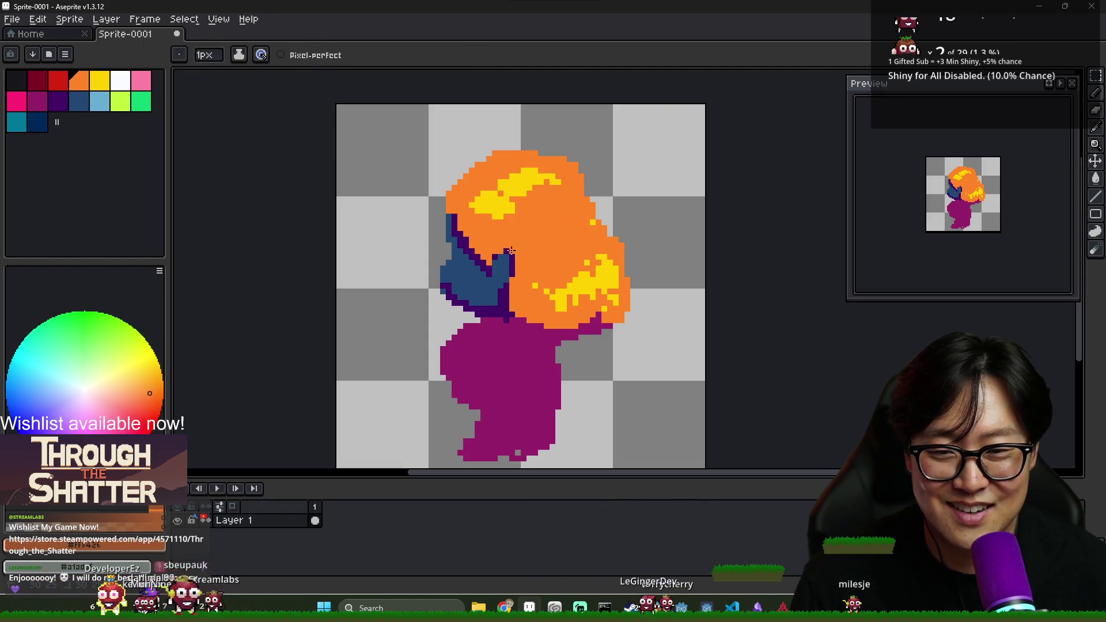